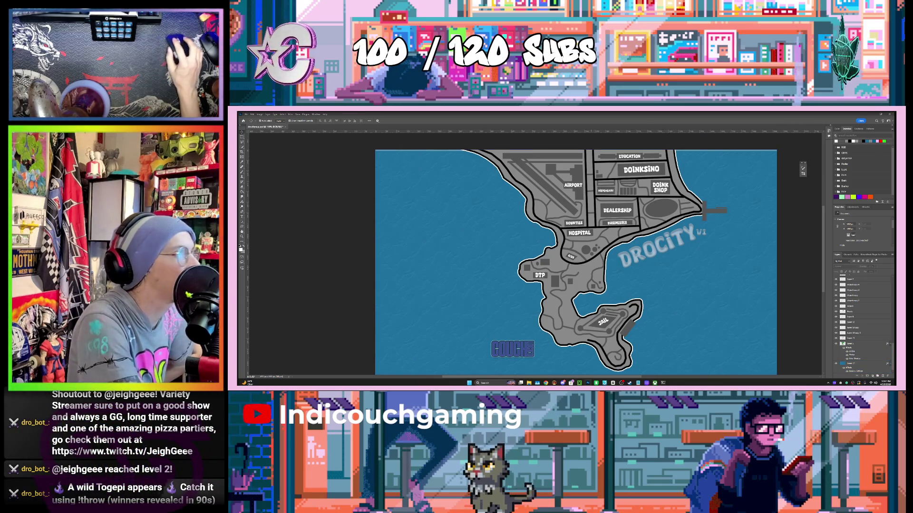
Bring the browser forward over the Photoshop map and open a new blank tab.
{"action": "key", "text": "alt+Tab"}
{"action": "left_click", "coordinate": [500, 159]}
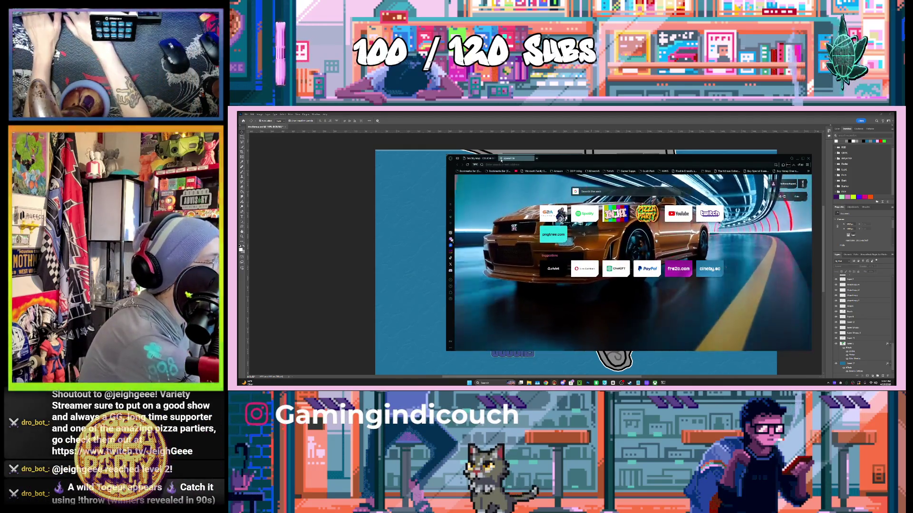
Google the condition of a repeated word feeling unreal, then search 'semantic satiation'.
{"action": "type", "text": "whats the condition called"}
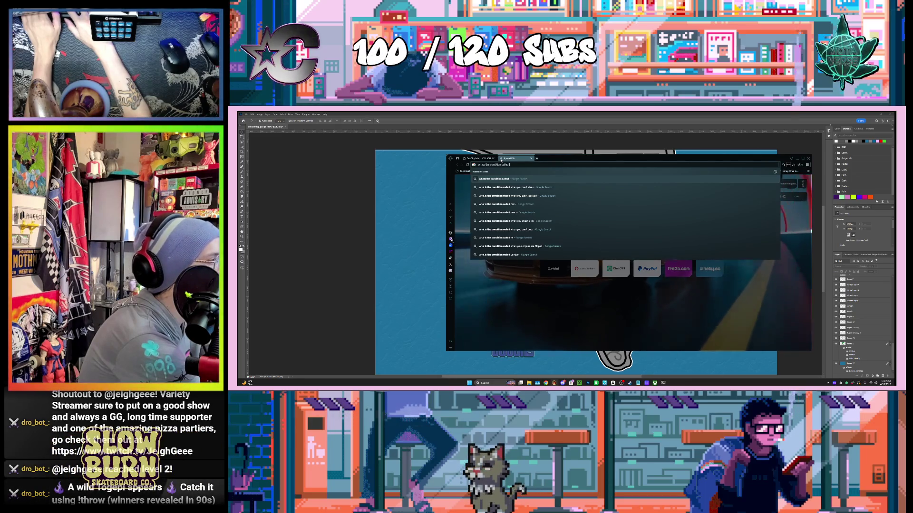
{"action": "type", "text": "when"}
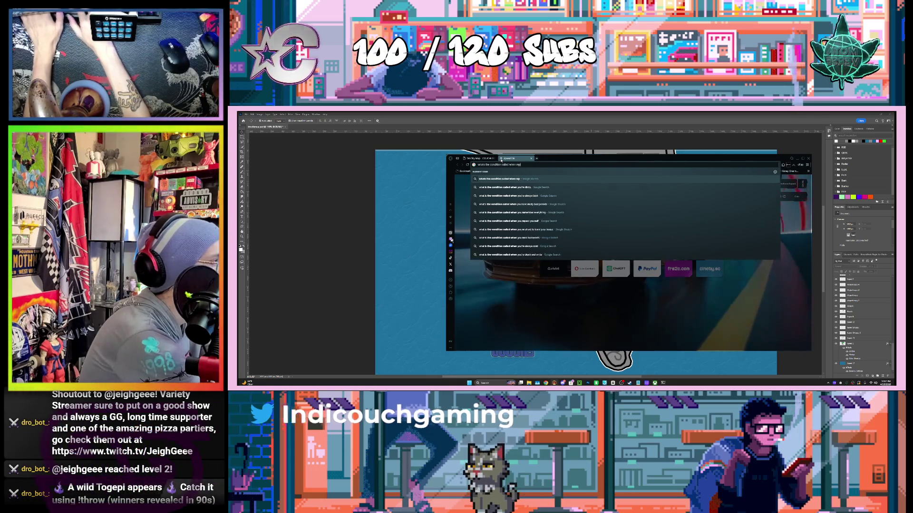
{"action": "type", "text": "repeating the same word more"}
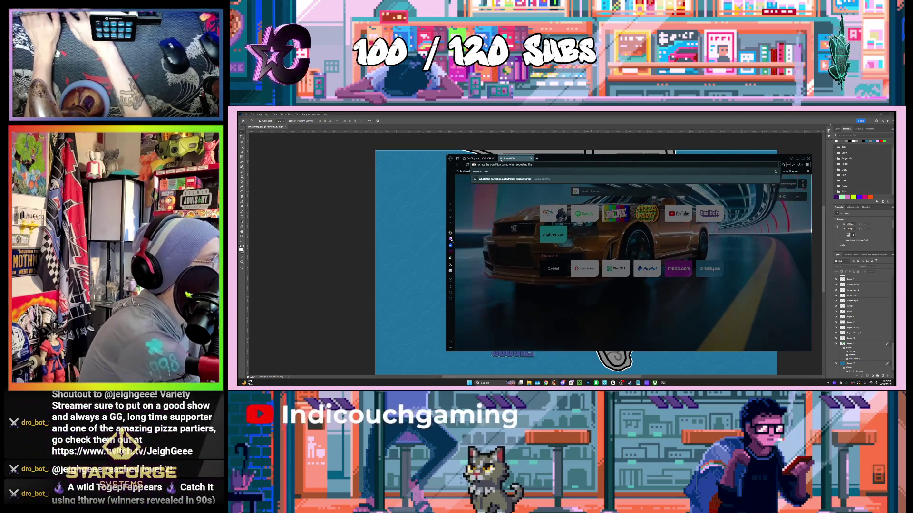
{"action": "type", "text": "s it feel unreal"}
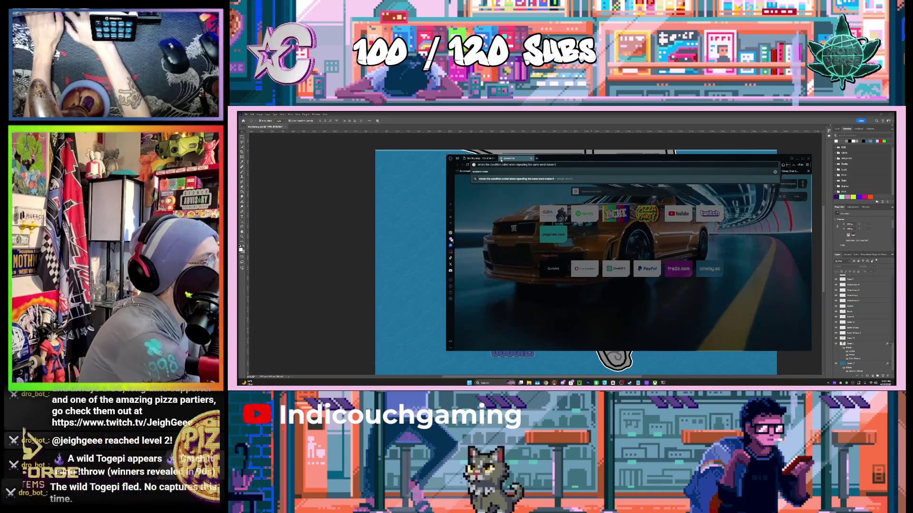
{"action": "key", "text": "Return"}
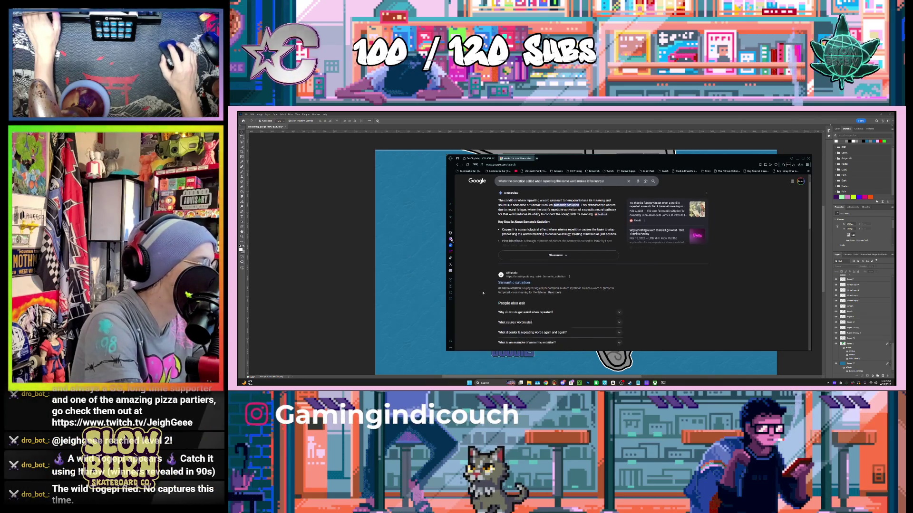
{"action": "scroll", "coordinate": [513, 302], "scroll_direction": "down", "scroll_amount": 1}
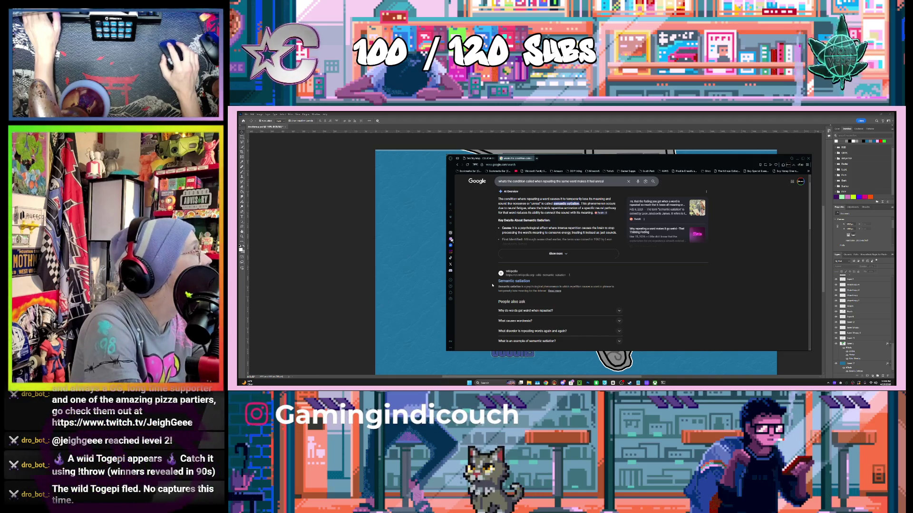
{"action": "left_click", "coordinate": [571, 207]}
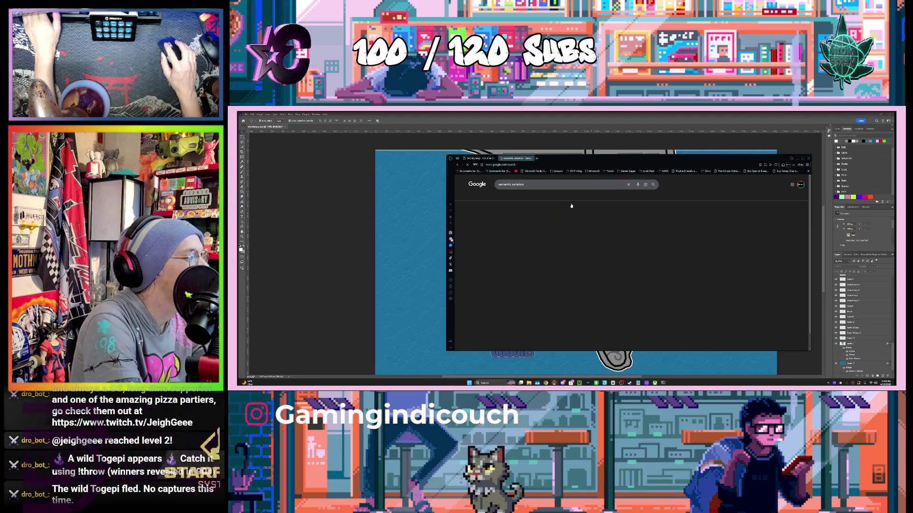
Look up how to pronounce semantic satiation, watch the YouTube video, then close the tab.
{"action": "left_click", "coordinate": [535, 188]}
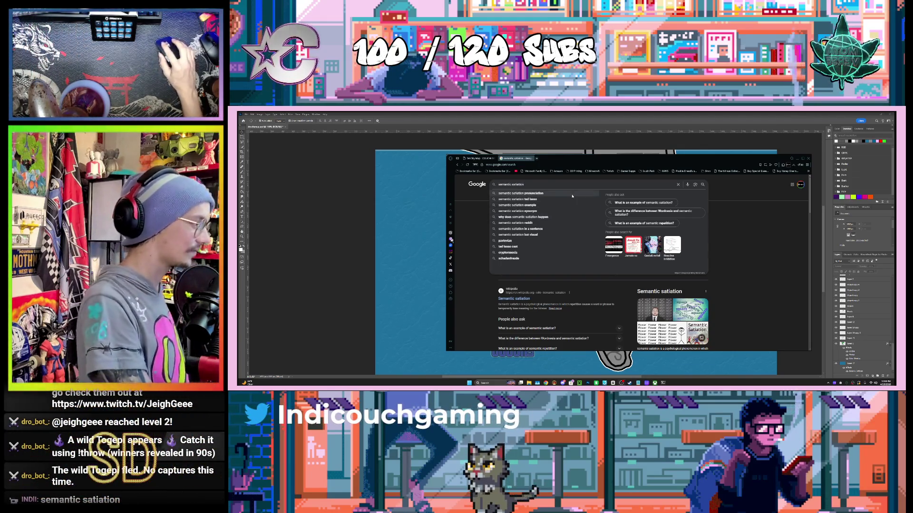
{"action": "left_click", "coordinate": [523, 194]}
{"action": "left_click", "coordinate": [515, 232]}
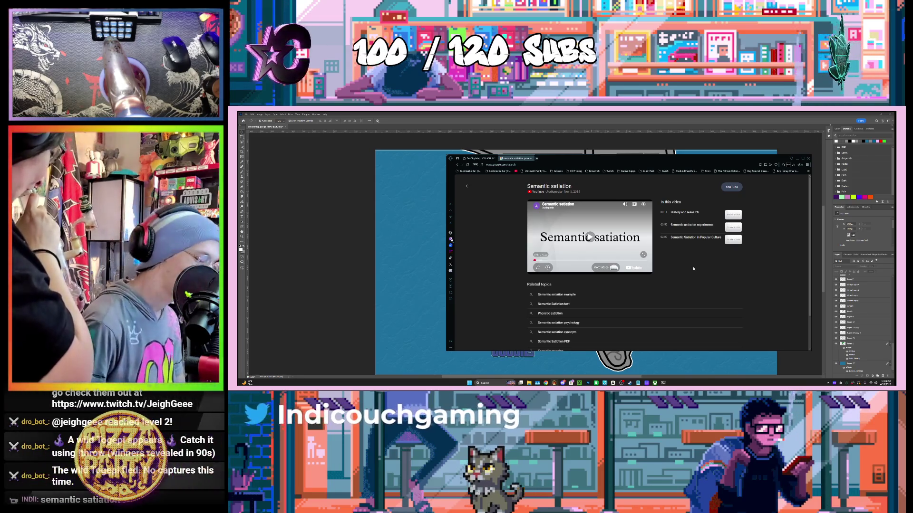
{"action": "left_click", "coordinate": [532, 159]}
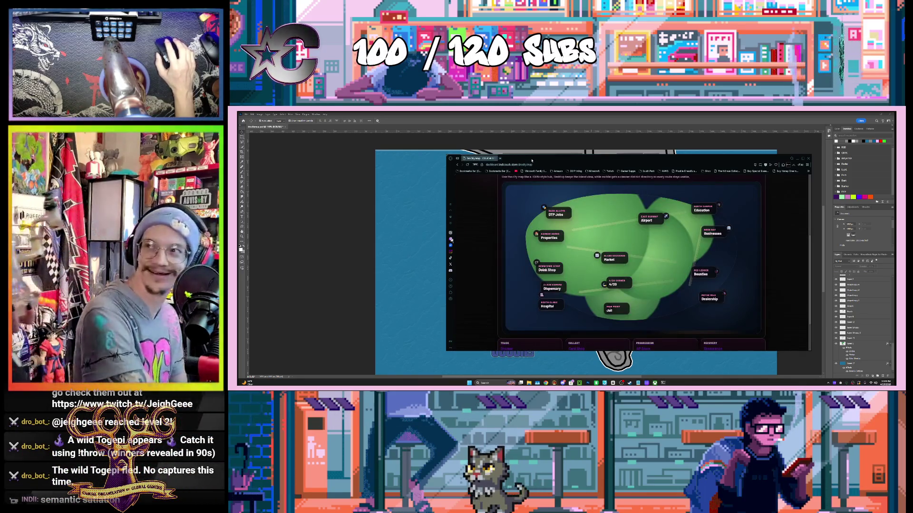
Shift the browser aside, scroll through the DroCity district names and route cards, then minimize it.
{"action": "left_click_drag", "start_coordinate": [532, 159], "coordinate": [429, 164]}
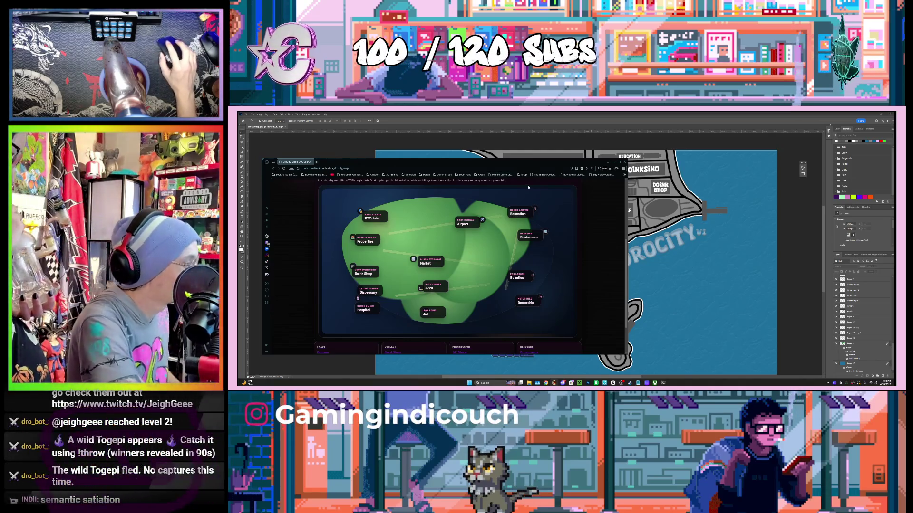
{"action": "left_click_drag", "start_coordinate": [517, 162], "coordinate": [505, 165]}
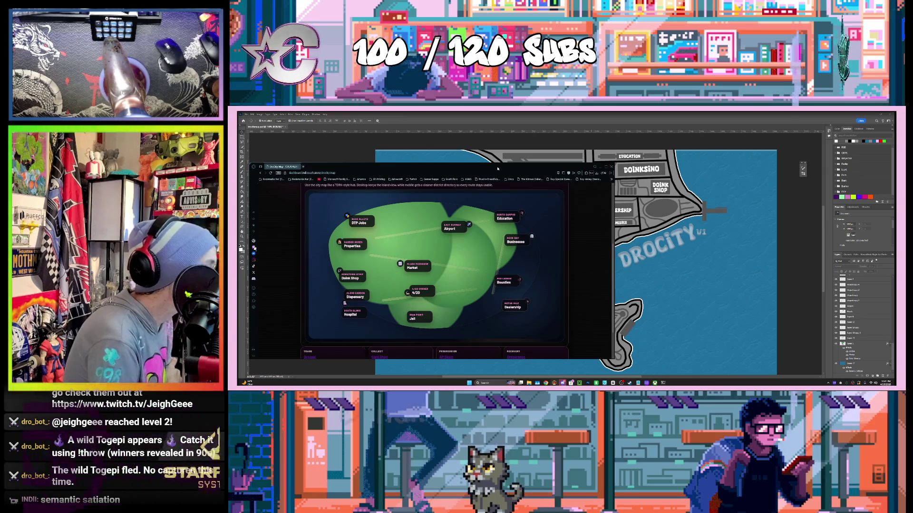
{"action": "scroll", "coordinate": [529, 261], "scroll_direction": "down", "scroll_amount": 2}
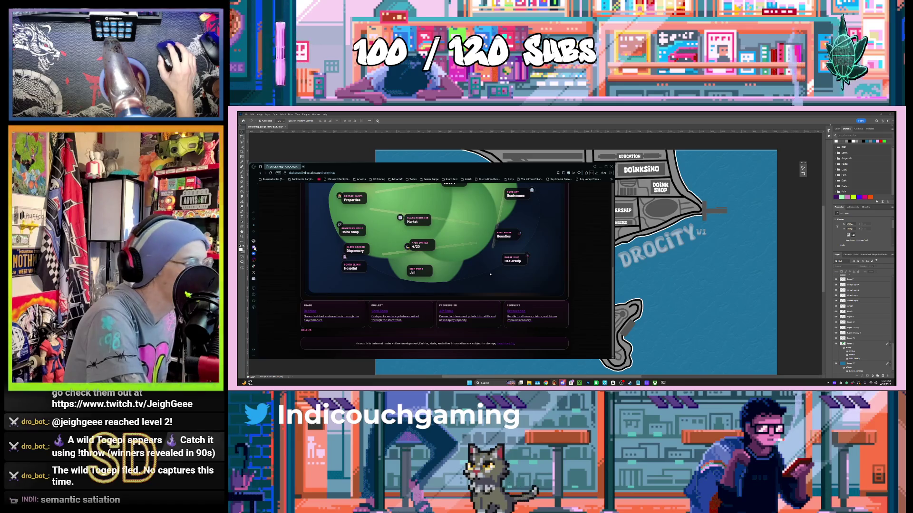
{"action": "left_click", "coordinate": [551, 118]}
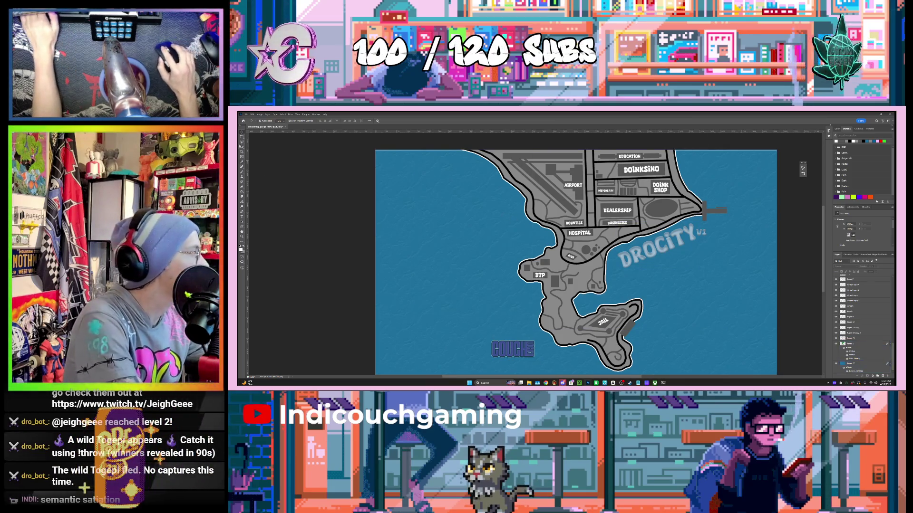
Marquee a thin horizontal strip and set the foreground colour to black.
{"action": "key", "text": "m"}
{"action": "left_click_drag", "start_coordinate": [409, 195], "coordinate": [450, 221]}
{"action": "left_click_drag", "start_coordinate": [518, 200], "coordinate": [524, 195]}
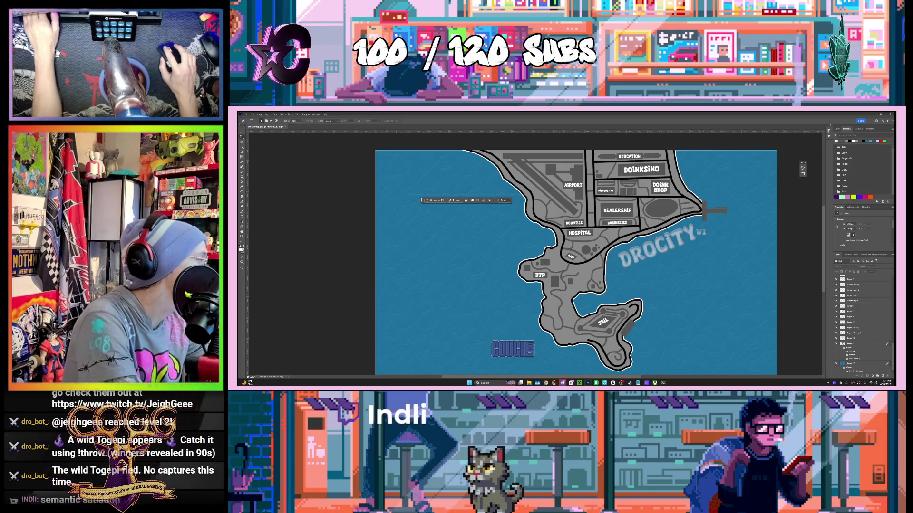
{"action": "left_click", "coordinate": [241, 248]}
{"action": "left_click_drag", "start_coordinate": [549, 265], "coordinate": [520, 306]}
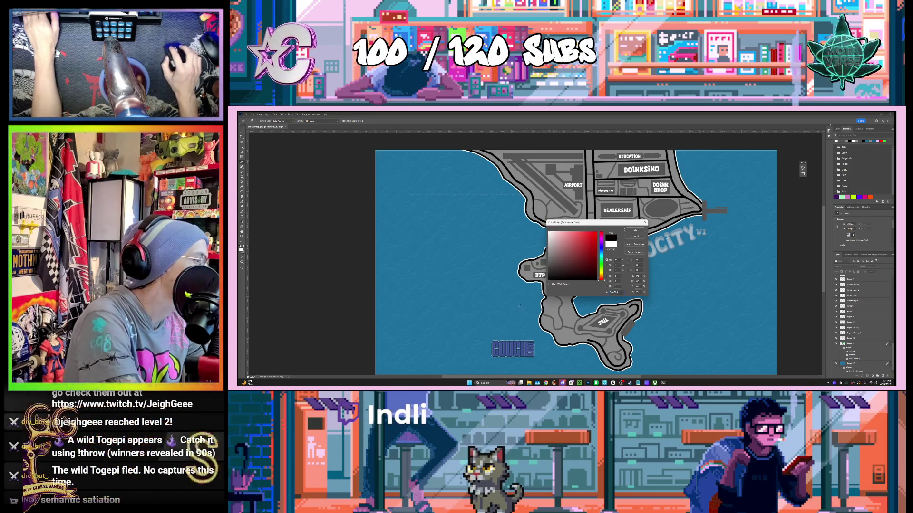
{"action": "left_click", "coordinate": [634, 230]}
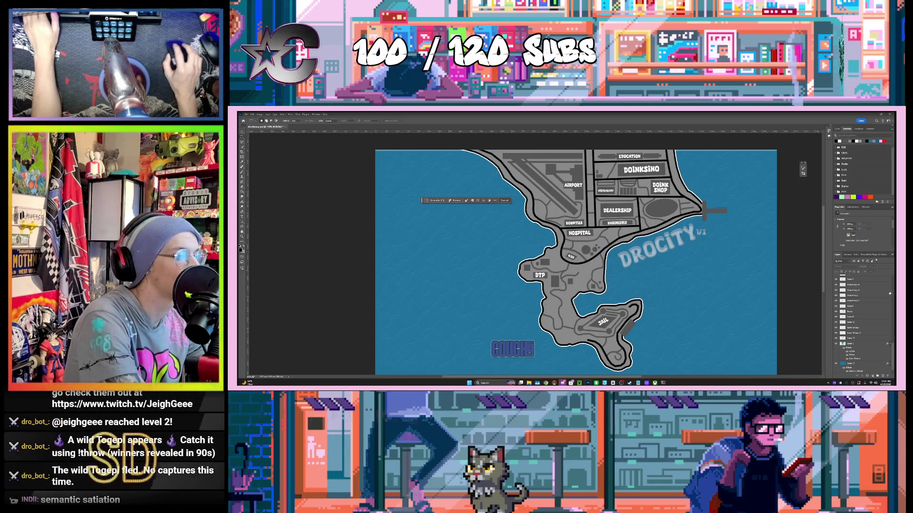
Fill the strip black on a new layer, deselect, and move the line near DEALERSHIP.
{"action": "scroll", "coordinate": [879, 296], "scroll_direction": "down", "scroll_amount": 5}
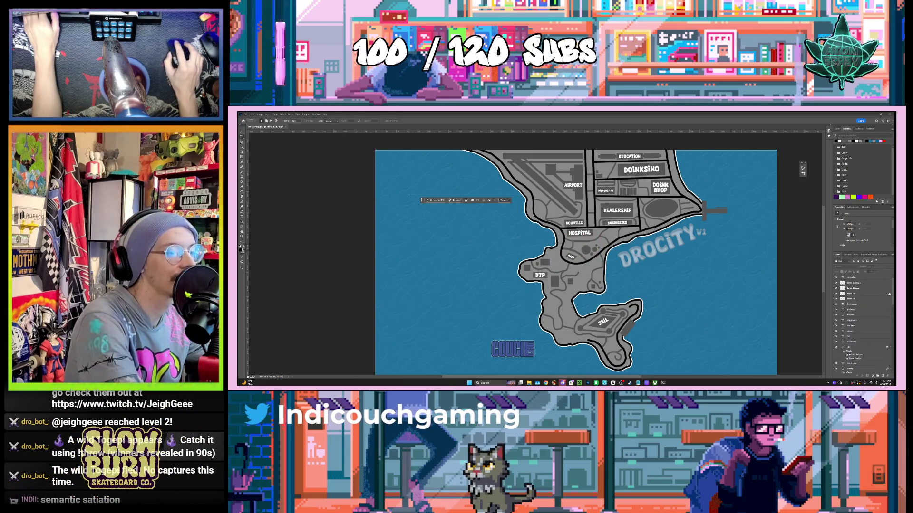
{"action": "left_click", "coordinate": [877, 375]}
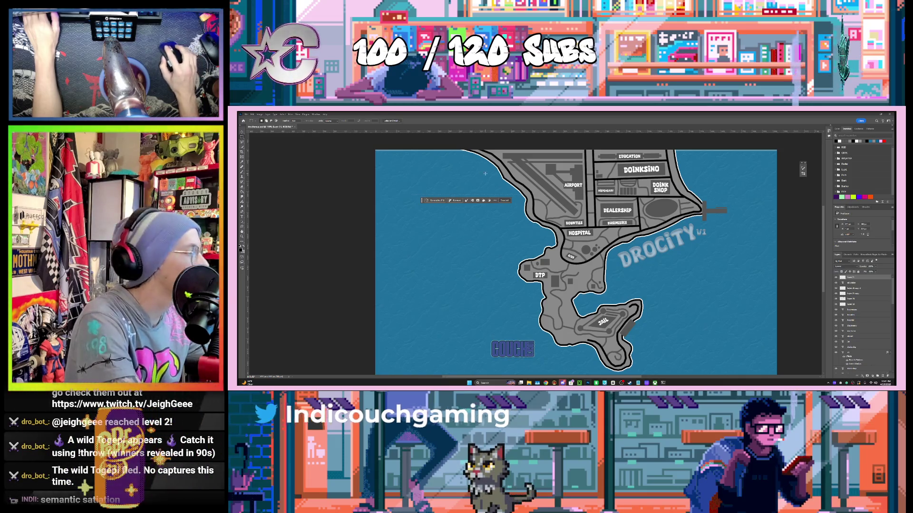
{"action": "left_click_drag", "start_coordinate": [409, 195], "coordinate": [522, 195]}
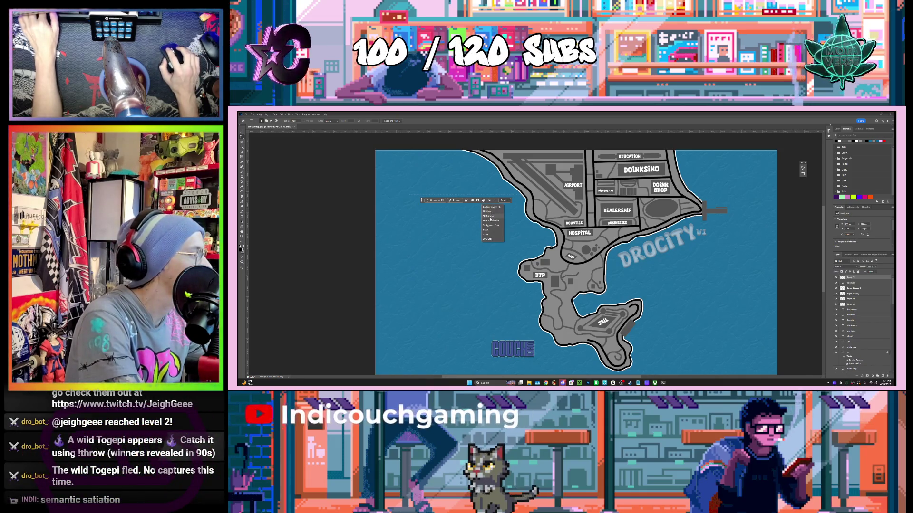
{"action": "left_click", "coordinate": [505, 201]}
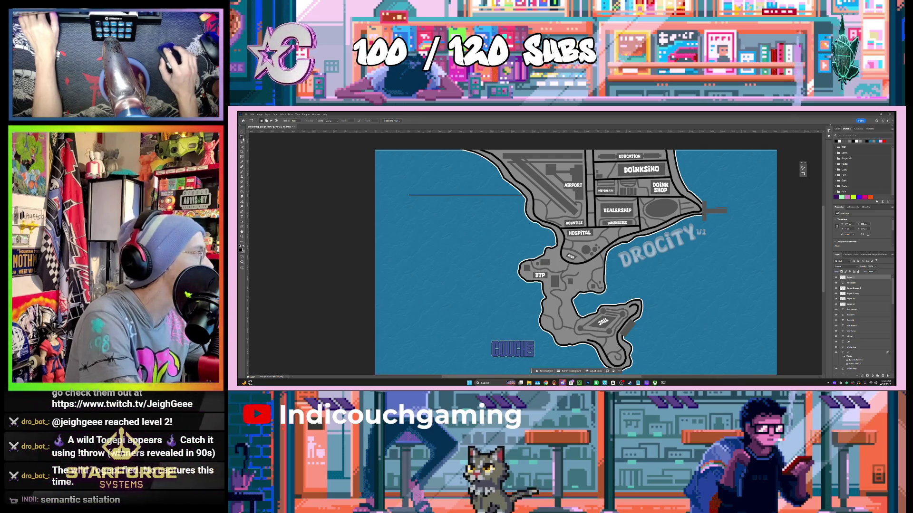
{"action": "scroll", "coordinate": [443, 189], "scroll_direction": "up", "scroll_amount": 5}
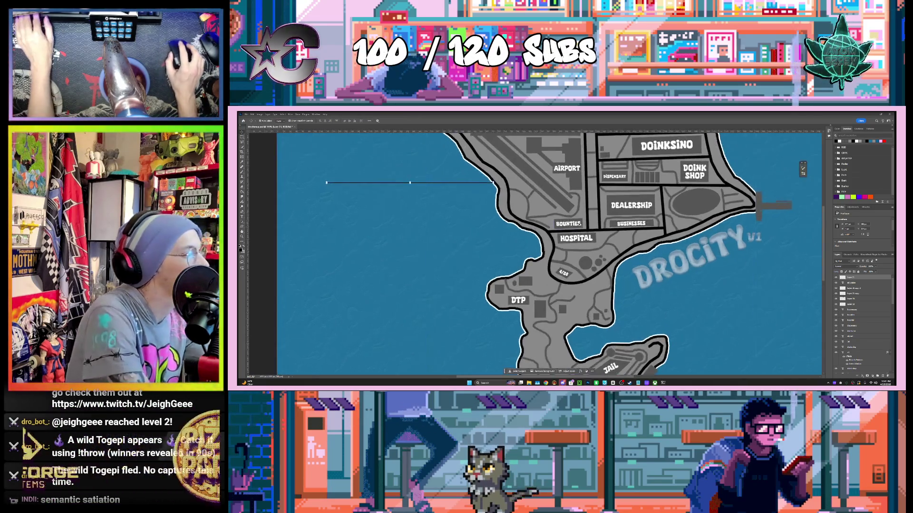
{"action": "scroll", "coordinate": [459, 210], "scroll_direction": "up", "scroll_amount": 1}
{"action": "mouse_move", "coordinate": [417, 195]}
{"action": "left_mouse_down"}
{"action": "mouse_move", "coordinate": [423, 207]}
{"action": "mouse_move", "coordinate": [642, 231]}
{"action": "mouse_move", "coordinate": [771, 225]}
{"action": "left_mouse_up"}
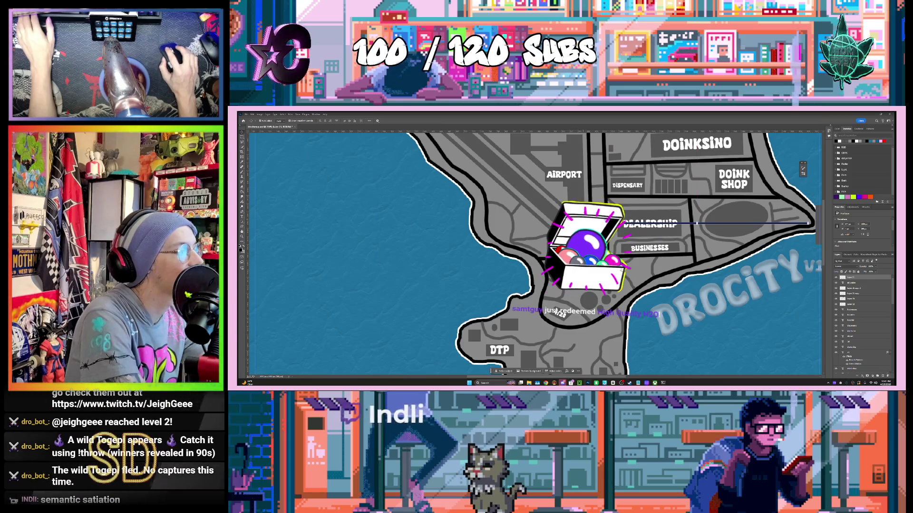
Rotate with Ctrl+T and commit the transform.
{"action": "key", "text": "ctrl+t"}
{"action": "mouse_move", "coordinate": [650, 228]}
{"action": "left_mouse_down"}
{"action": "mouse_move", "coordinate": [665, 190]}
{"action": "mouse_move", "coordinate": [698, 239]}
{"action": "left_mouse_up"}
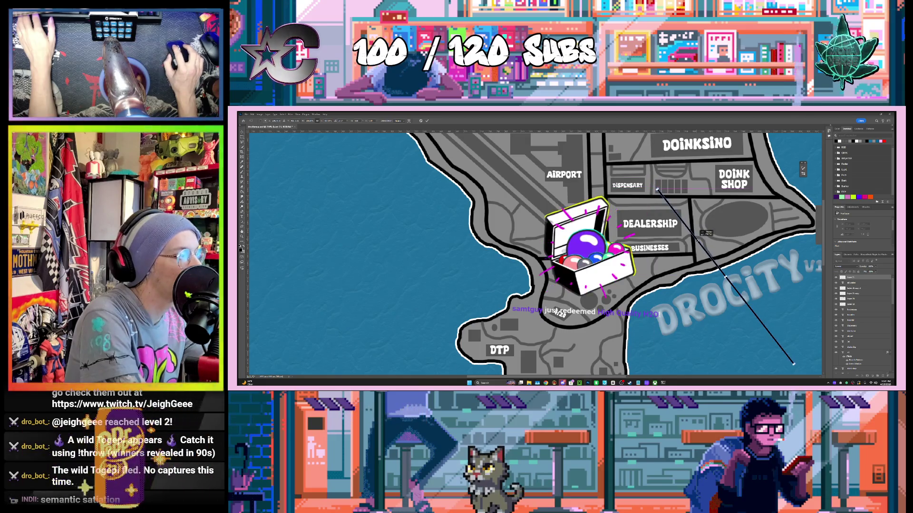
{"action": "scroll", "coordinate": [728, 230], "scroll_direction": "down", "scroll_amount": 5}
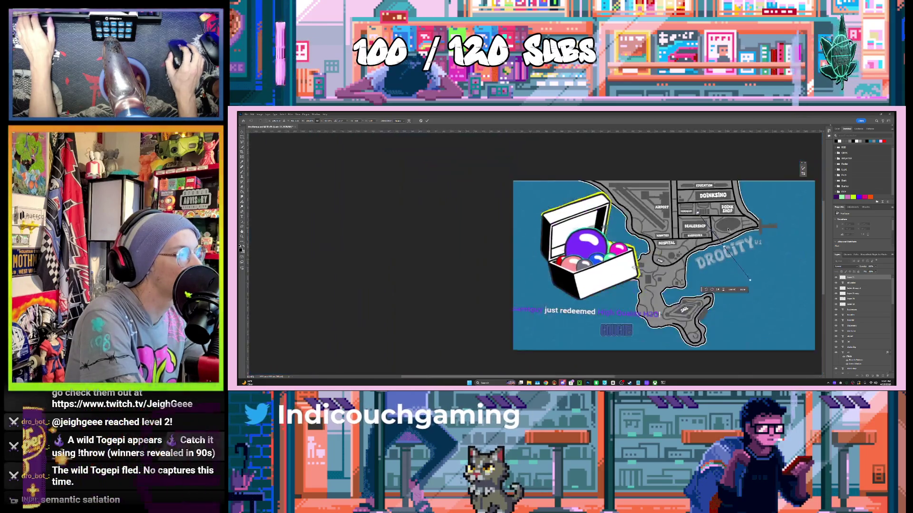
{"action": "scroll", "coordinate": [728, 229], "scroll_direction": "up", "scroll_amount": 5}
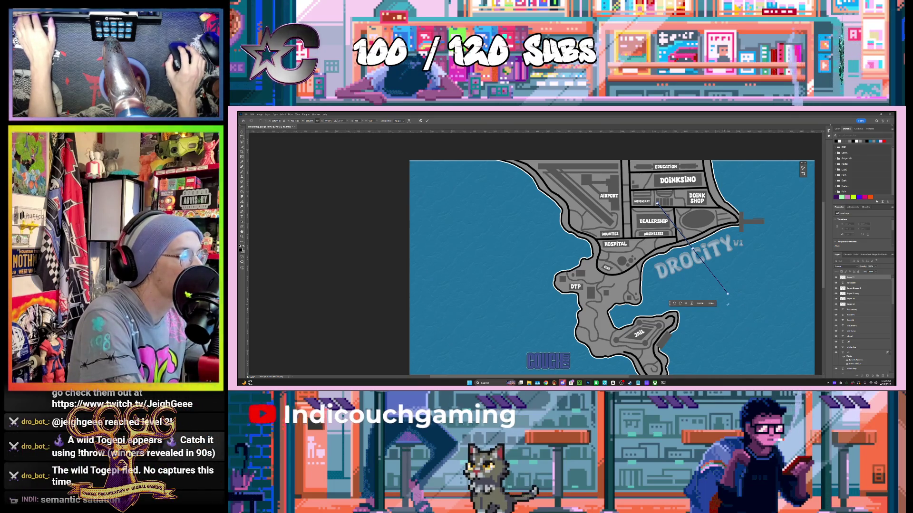
{"action": "scroll", "coordinate": [728, 290], "scroll_direction": "up", "scroll_amount": 4}
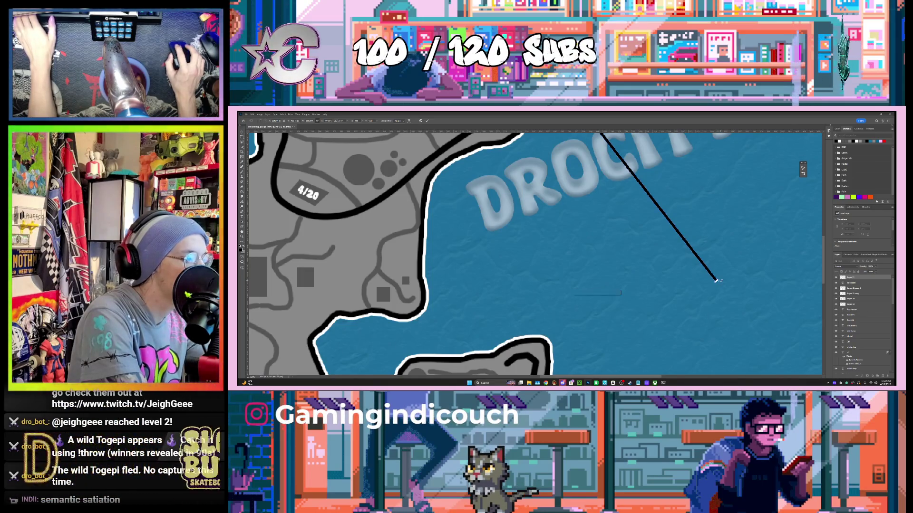
{"action": "scroll", "coordinate": [751, 235], "scroll_direction": "down", "scroll_amount": 4}
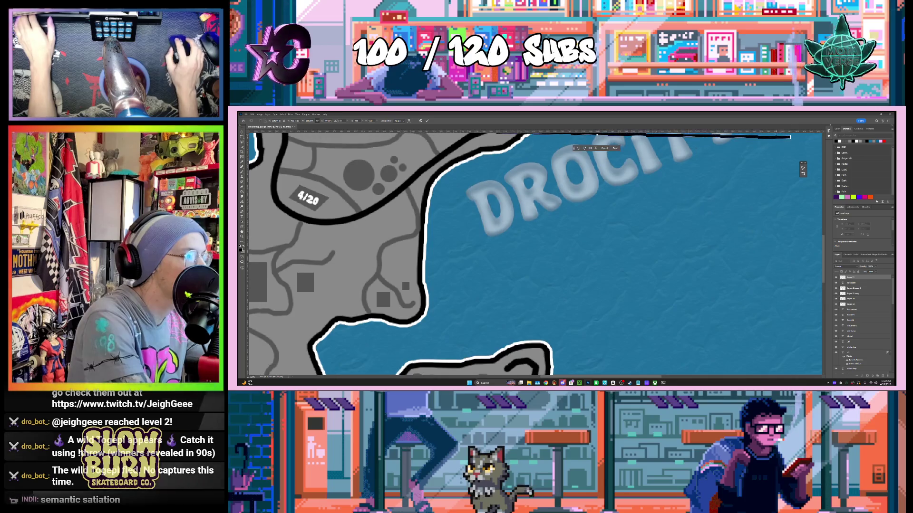
{"action": "scroll", "coordinate": [739, 221], "scroll_direction": "down", "scroll_amount": 2}
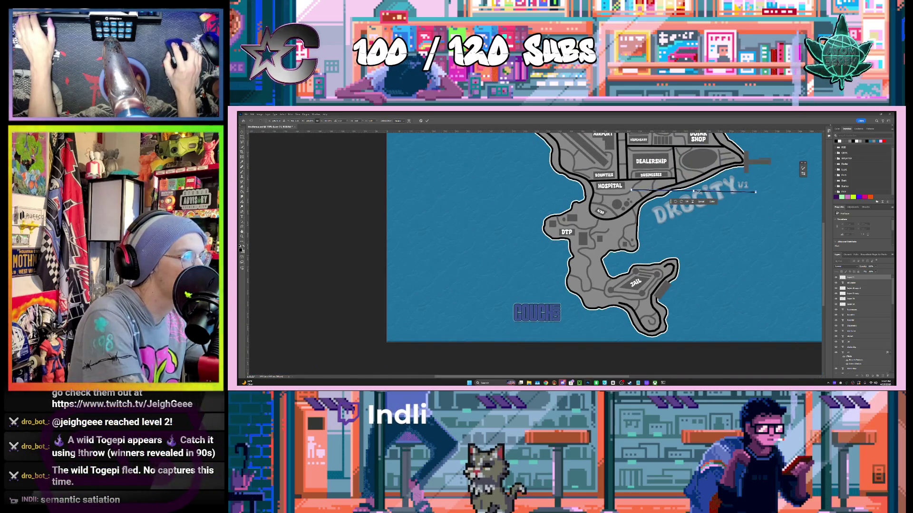
{"action": "scroll", "coordinate": [699, 192], "scroll_direction": "up", "scroll_amount": 5}
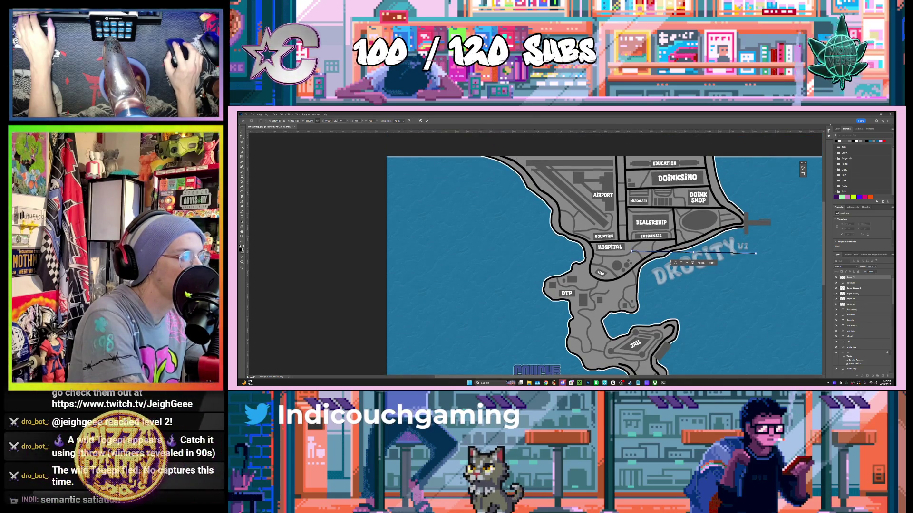
{"action": "left_click", "coordinate": [711, 262]}
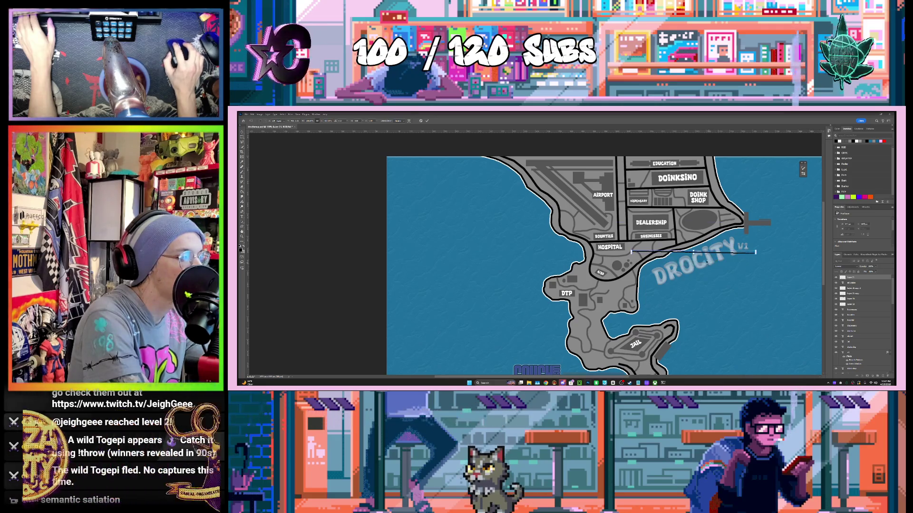
Move the leader line up beside Doink Shop and start a small marquee selection next to it.
{"action": "mouse_move", "coordinate": [713, 212]}
{"action": "left_mouse_down"}
{"action": "mouse_move", "coordinate": [721, 199]}
{"action": "mouse_move", "coordinate": [730, 206]}
{"action": "left_mouse_up"}
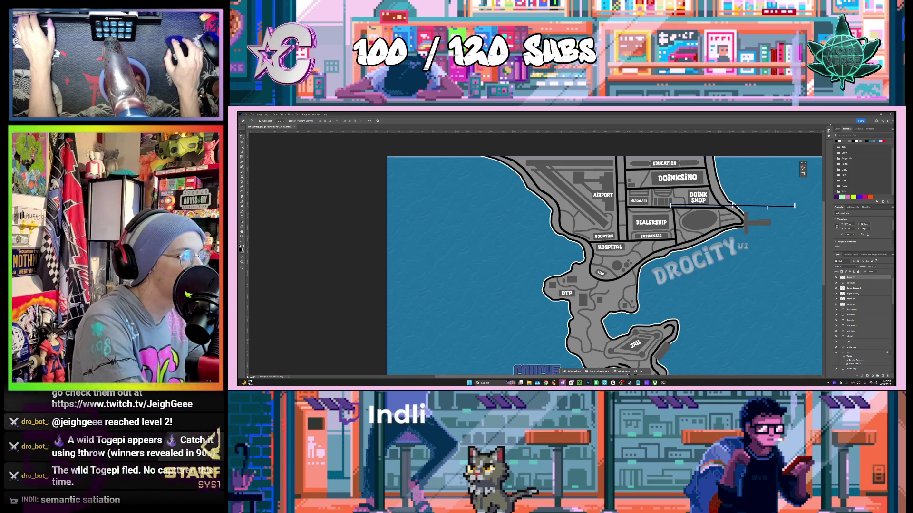
{"action": "left_click", "coordinate": [763, 196]}
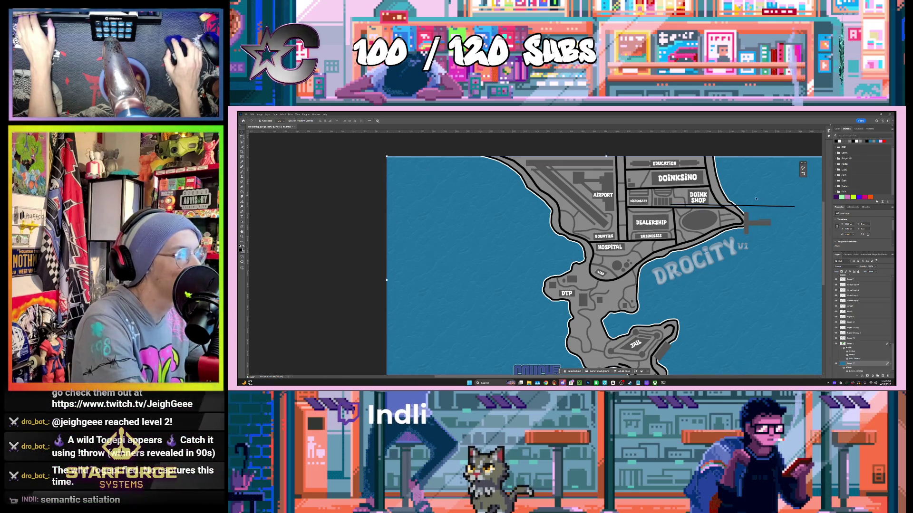
{"action": "key", "text": "m"}
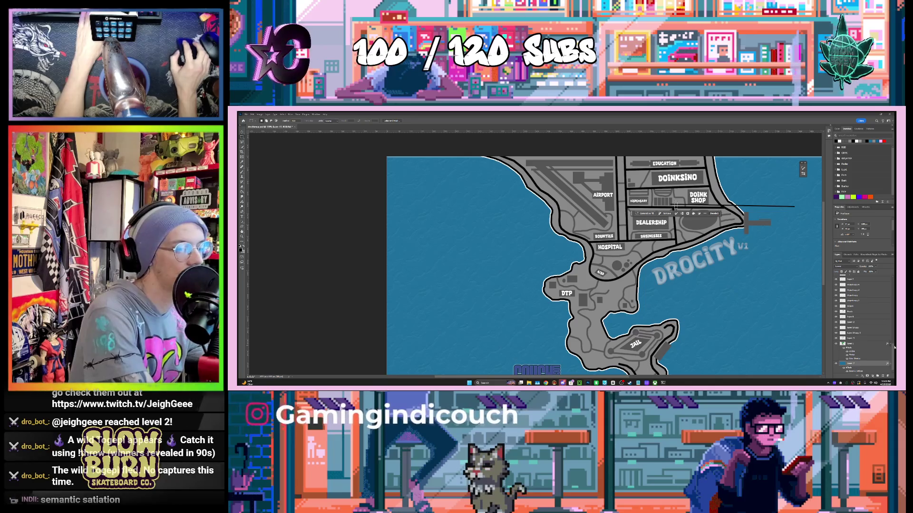
{"action": "scroll", "coordinate": [893, 348], "scroll_direction": "up", "scroll_amount": 3}
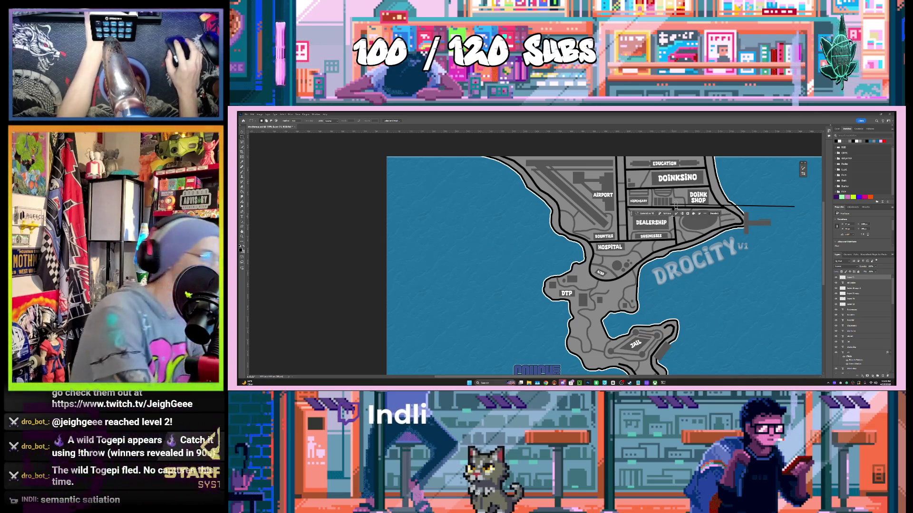
{"action": "left_click_drag", "start_coordinate": [676, 206], "coordinate": [759, 208]}
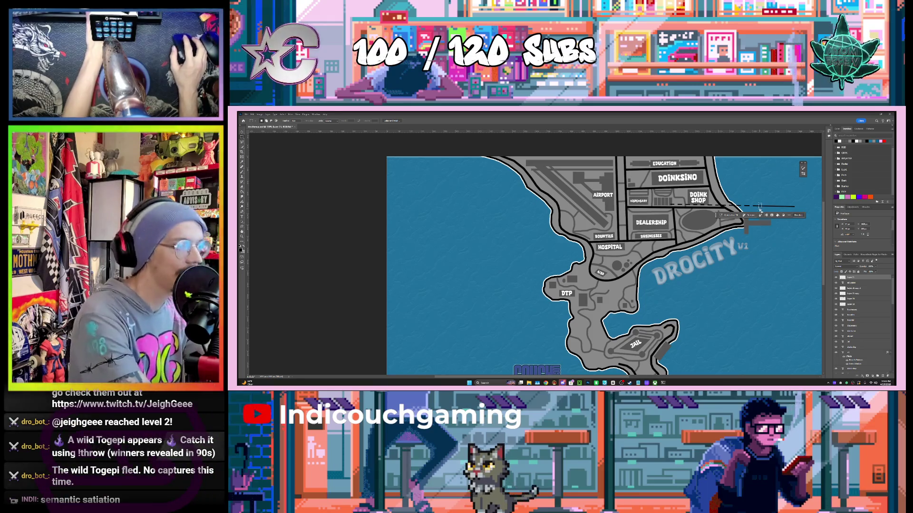
Extend the selection rightward along the line so the dash reaches out over the sea.
{"action": "left_click_drag", "start_coordinate": [759, 207], "coordinate": [769, 208]}
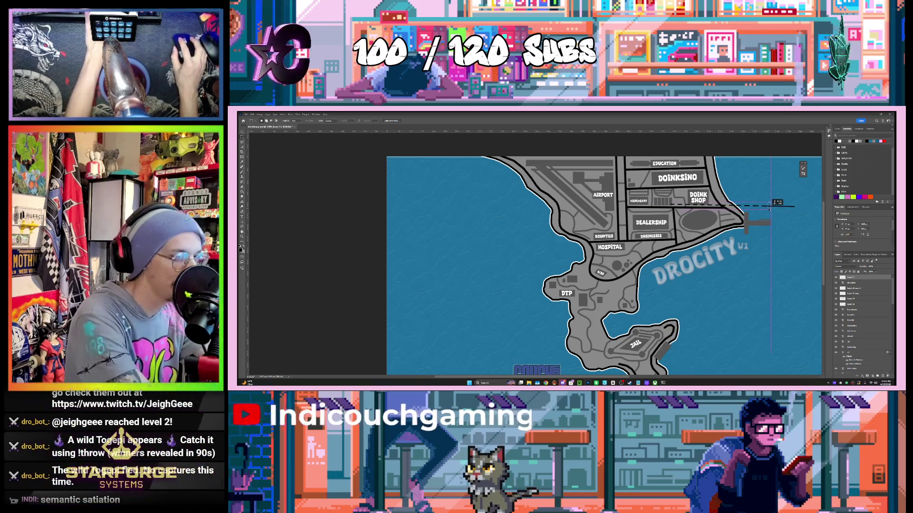
{"action": "left_click_drag", "start_coordinate": [769, 205], "coordinate": [775, 208]}
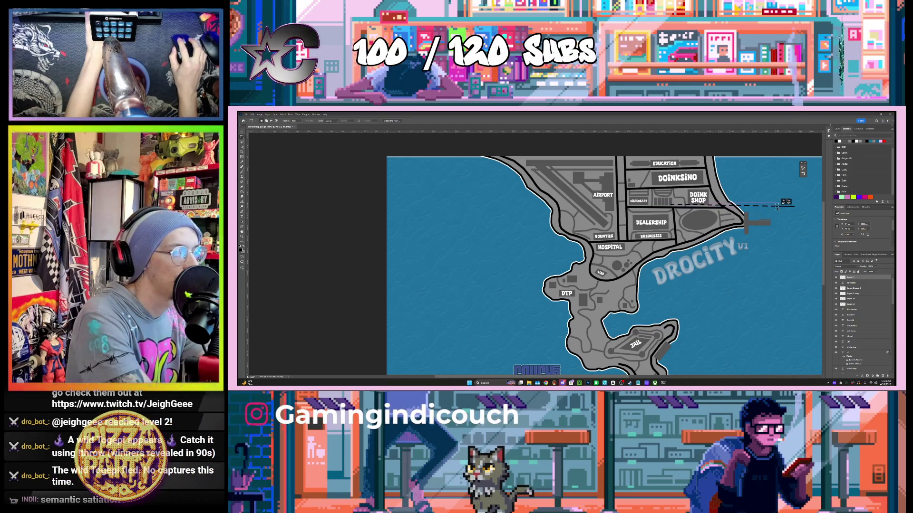
{"action": "left_click_drag", "start_coordinate": [777, 208], "coordinate": [783, 207]}
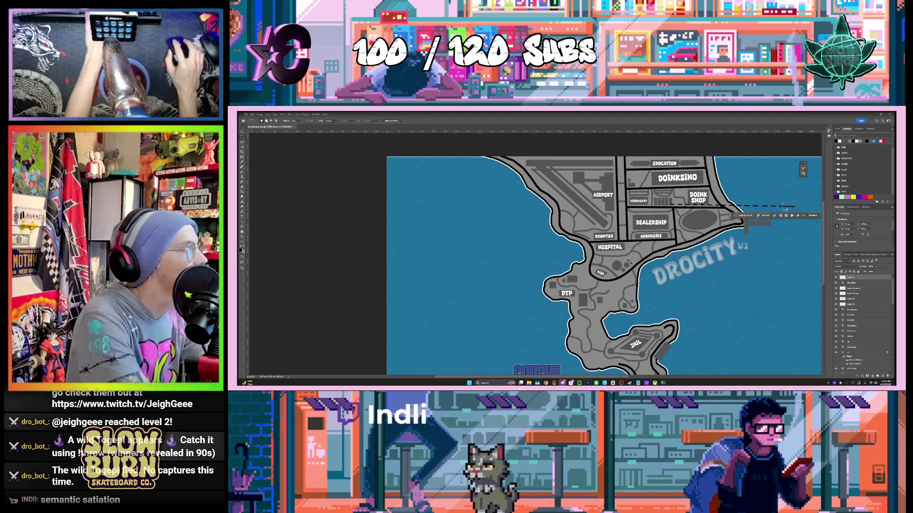
{"action": "left_click_drag", "start_coordinate": [783, 207], "coordinate": [793, 206]}
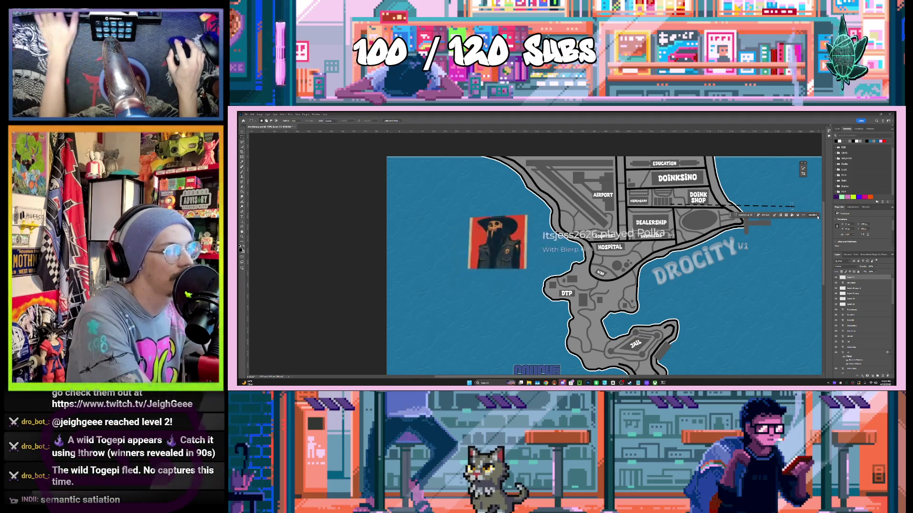
Select the dashed leader line layer and rotate it to angle upward from DOINK SHOP.
{"action": "left_click", "coordinate": [242, 135]}
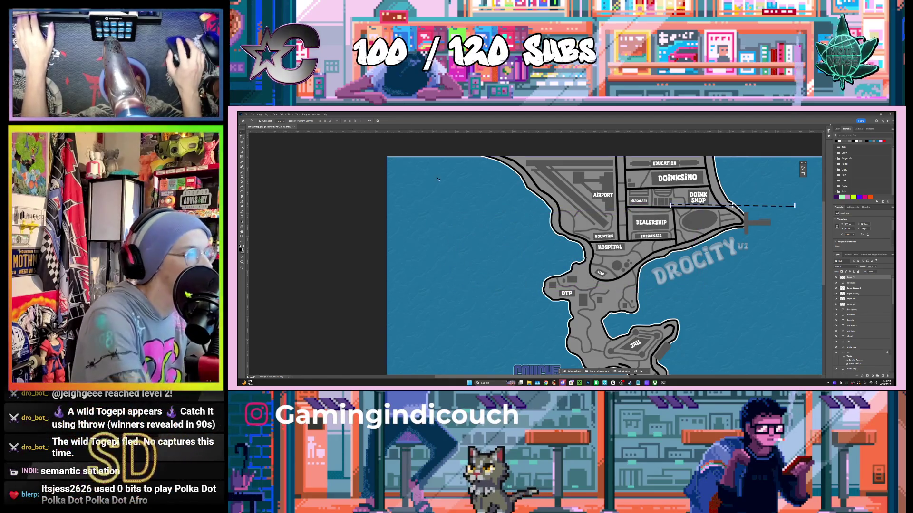
{"action": "left_click", "coordinate": [732, 217]}
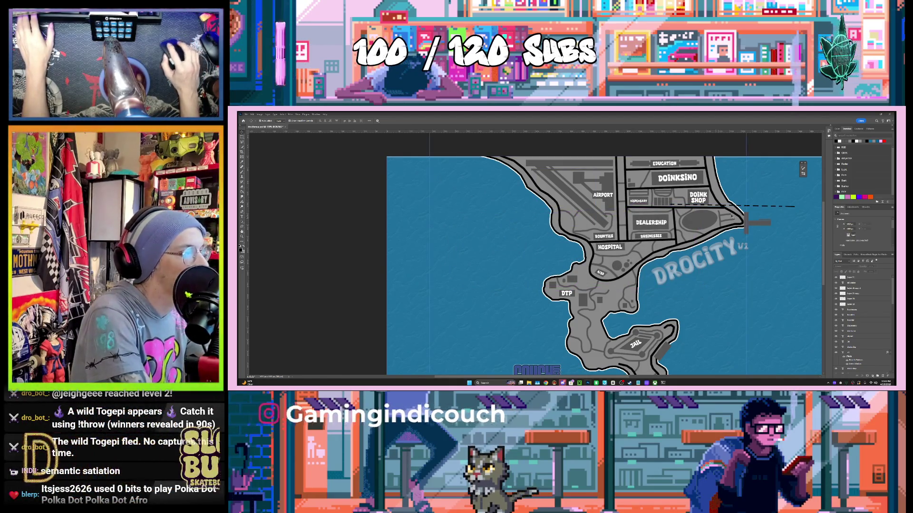
{"action": "left_click", "coordinate": [797, 213]}
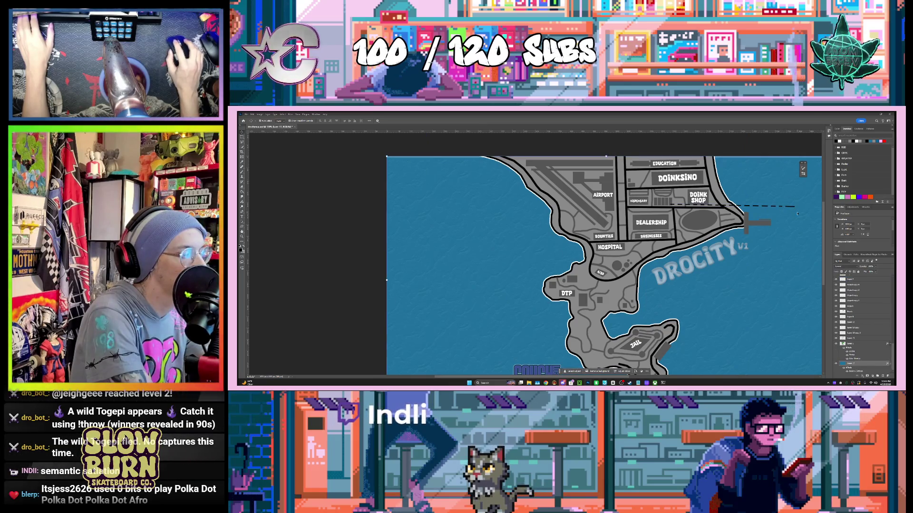
{"action": "left_click", "coordinate": [856, 338]}
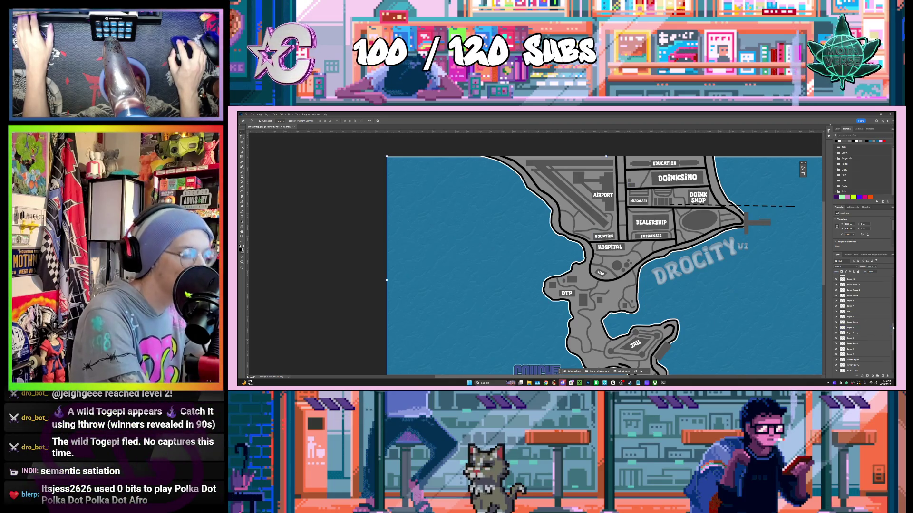
{"action": "left_click_drag", "start_coordinate": [888, 328], "coordinate": [894, 279]}
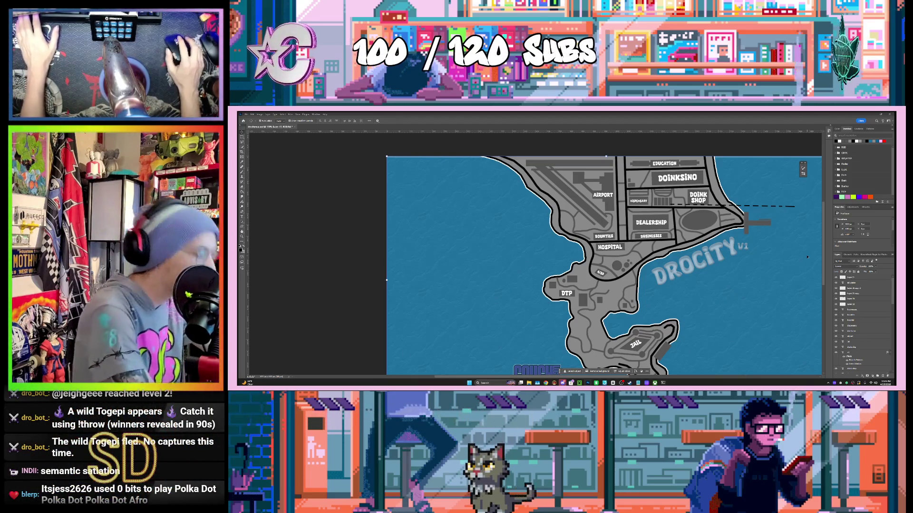
{"action": "left_click", "coordinate": [787, 207]}
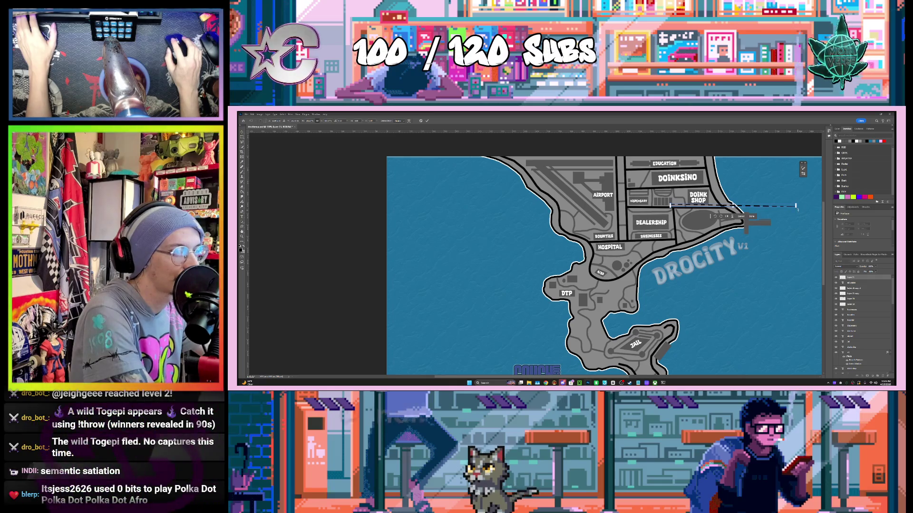
{"action": "mouse_move", "coordinate": [797, 208]}
{"action": "left_mouse_down"}
{"action": "mouse_move", "coordinate": [801, 195]}
{"action": "mouse_move", "coordinate": [758, 189]}
{"action": "mouse_move", "coordinate": [761, 182]}
{"action": "left_mouse_up"}
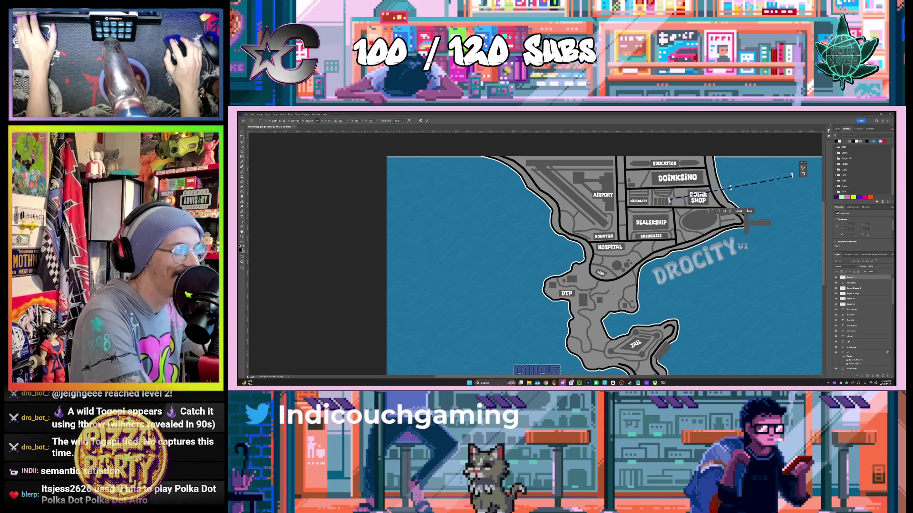
Commit the dashed line's rotation and move layers lower in the Layers stack.
{"action": "left_click", "coordinate": [749, 211]}
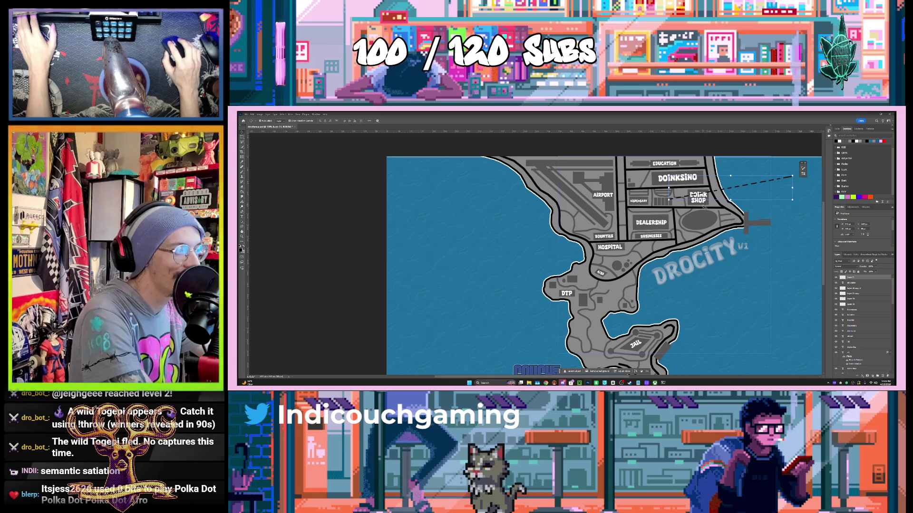
{"action": "scroll", "coordinate": [863, 314], "scroll_direction": "down", "scroll_amount": 2}
{"action": "left_click", "coordinate": [863, 304]}
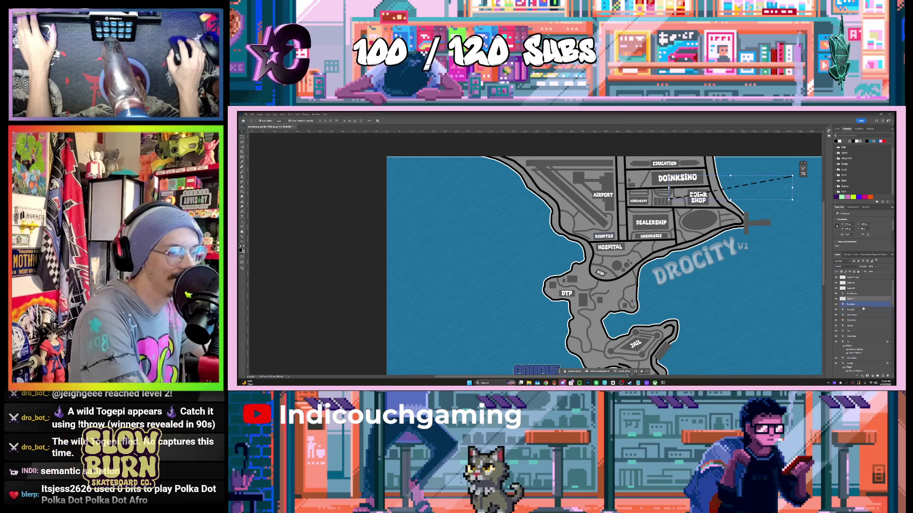
{"action": "scroll", "coordinate": [863, 304], "scroll_direction": "down", "scroll_amount": 3}
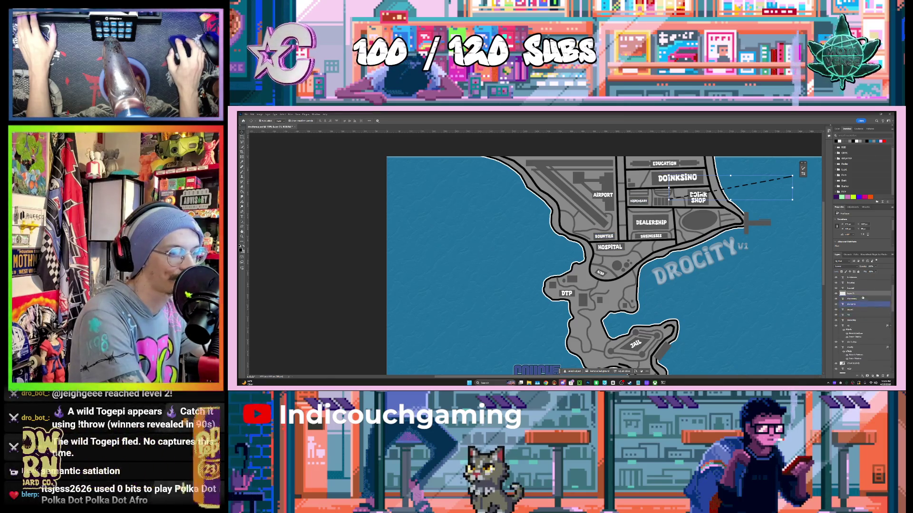
{"action": "scroll", "coordinate": [863, 298], "scroll_direction": "down", "scroll_amount": 4}
{"action": "left_click_drag", "start_coordinate": [859, 300], "coordinate": [860, 346]}
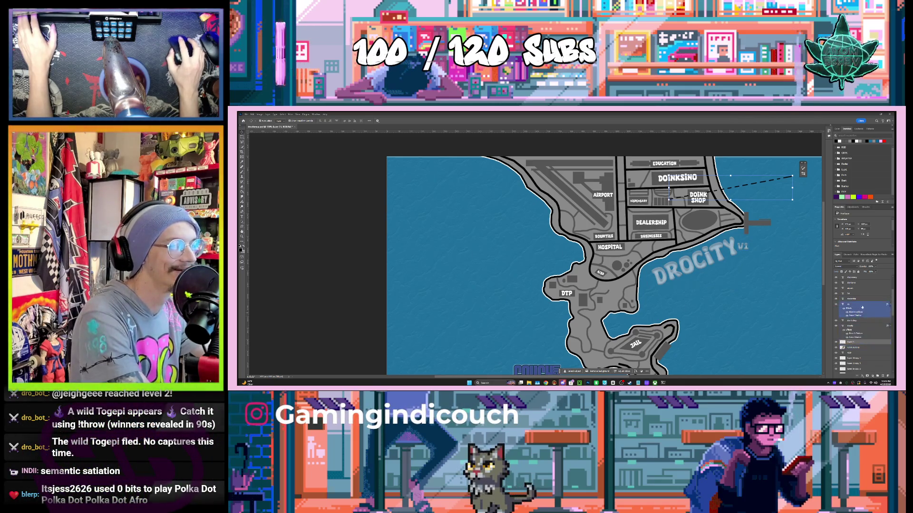
{"action": "scroll", "coordinate": [863, 328], "scroll_direction": "down", "scroll_amount": 3}
{"action": "left_click_drag", "start_coordinate": [864, 309], "coordinate": [858, 327]}
{"action": "scroll", "coordinate": [862, 316], "scroll_direction": "down", "scroll_amount": 1}
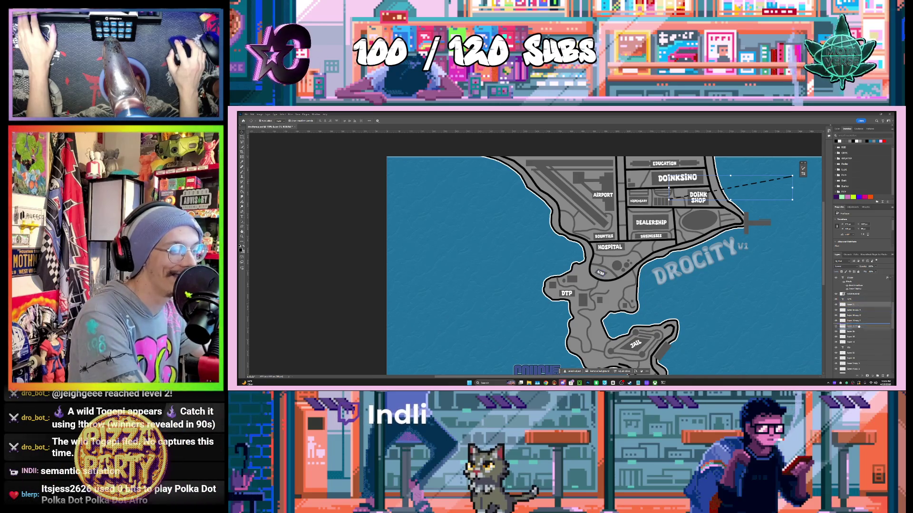
Reorder more layers in the stack, then select the full-canvas map layer.
{"action": "left_click", "coordinate": [861, 316]}
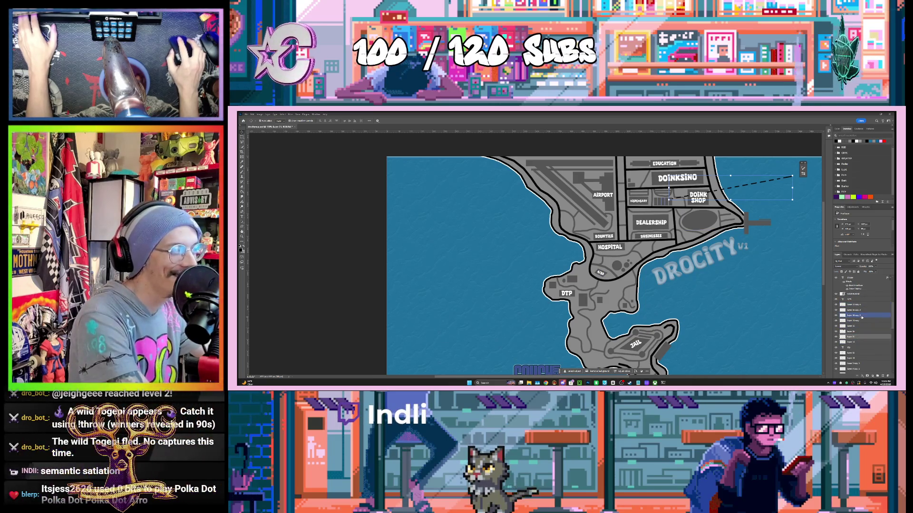
{"action": "left_click_drag", "start_coordinate": [862, 316], "coordinate": [858, 331]}
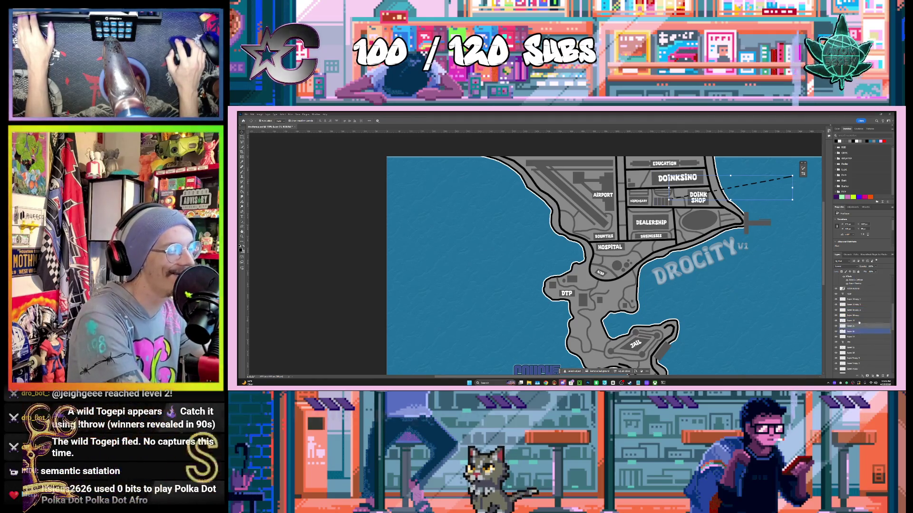
{"action": "left_click", "coordinate": [859, 322]}
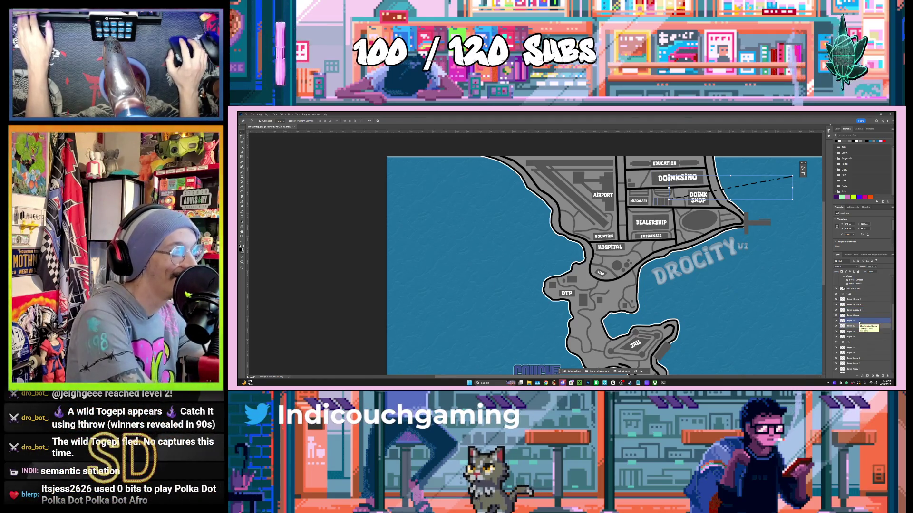
{"action": "left_click", "coordinate": [874, 311]}
{"action": "mouse_move", "coordinate": [875, 312]}
{"action": "left_mouse_down"}
{"action": "mouse_move", "coordinate": [868, 353]}
{"action": "mouse_move", "coordinate": [871, 316]}
{"action": "left_mouse_up"}
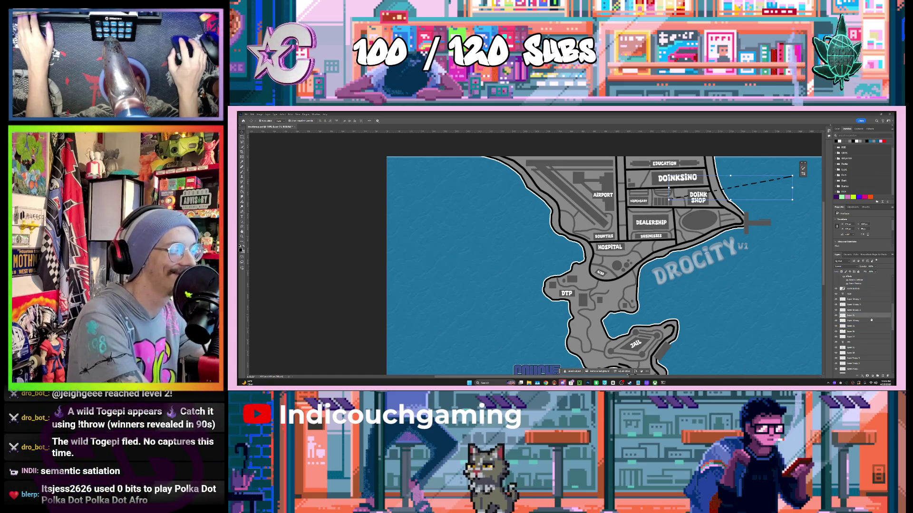
{"action": "left_click", "coordinate": [870, 321]}
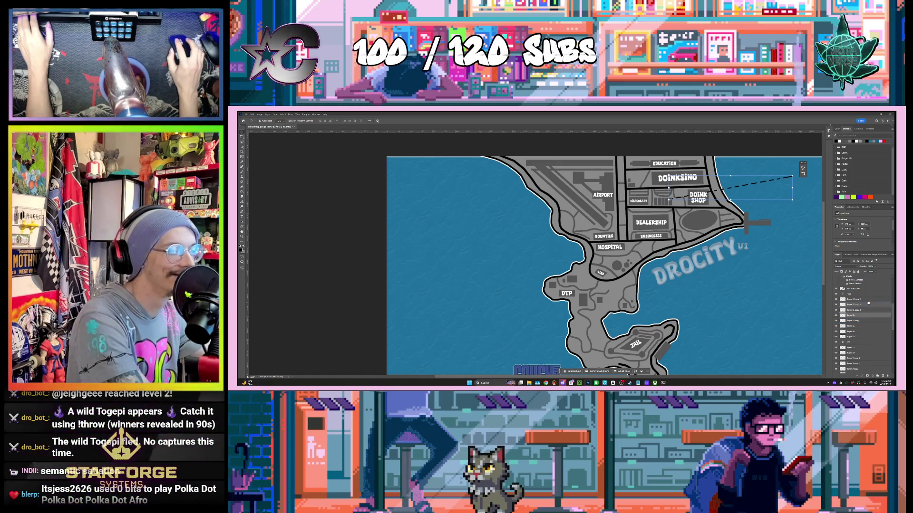
{"action": "mouse_move", "coordinate": [868, 318]}
{"action": "left_mouse_down"}
{"action": "mouse_move", "coordinate": [869, 296]}
{"action": "mouse_move", "coordinate": [872, 305]}
{"action": "left_mouse_up"}
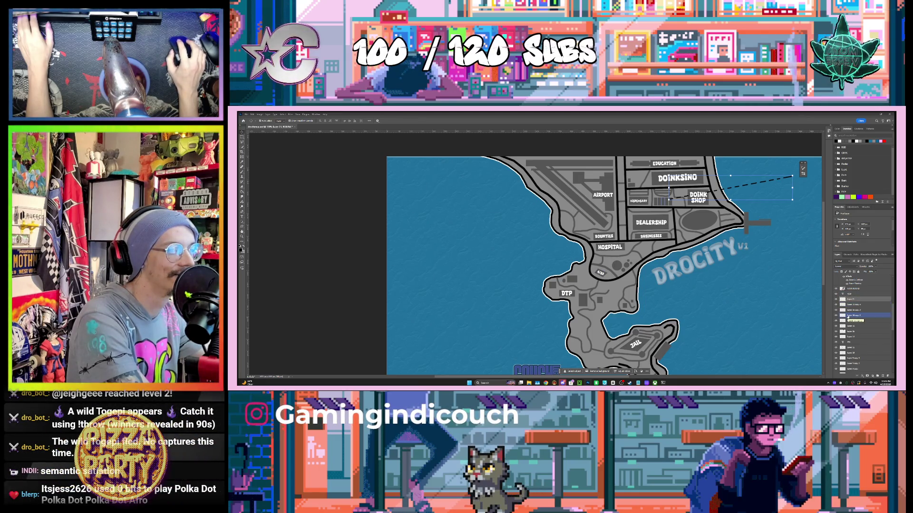
{"action": "left_click", "coordinate": [858, 301]}
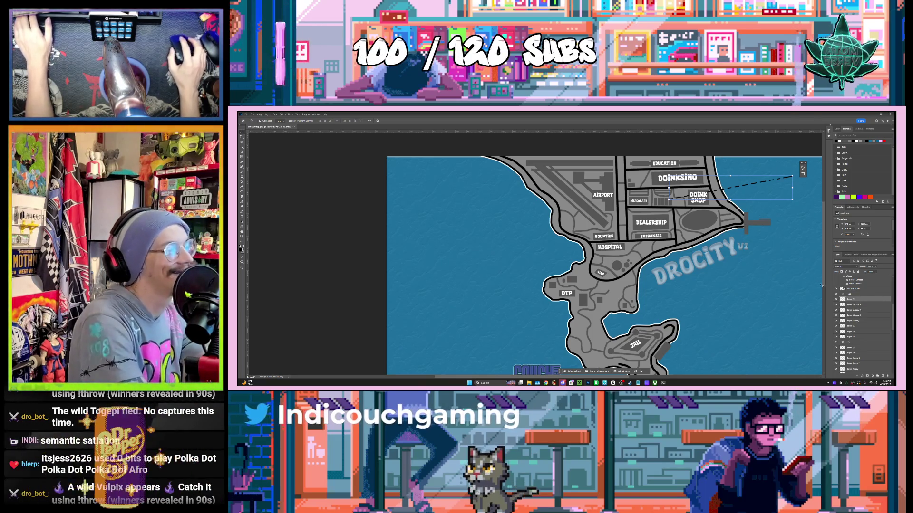
{"action": "left_click", "coordinate": [751, 270]}
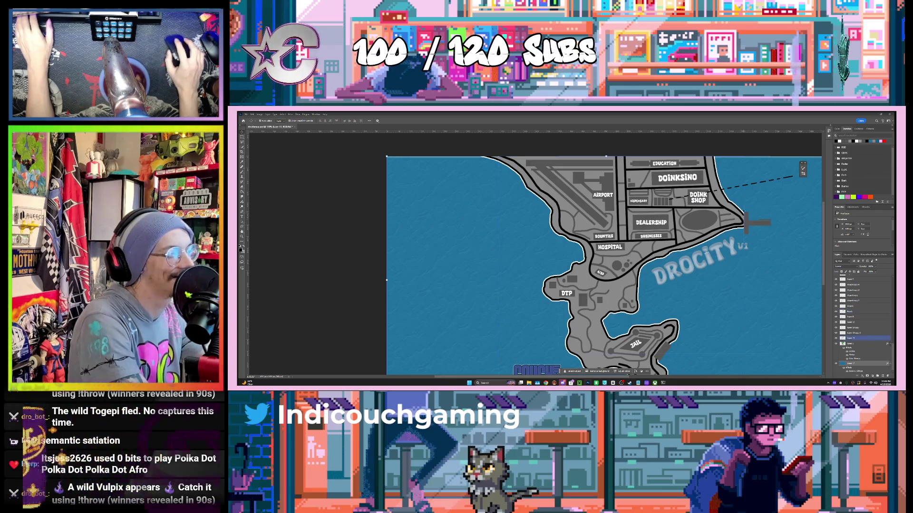
Duplicate the dashed leader line with Ctrl+J and select the layers near the DOINK SHOP block.
{"action": "left_click", "coordinate": [737, 187]}
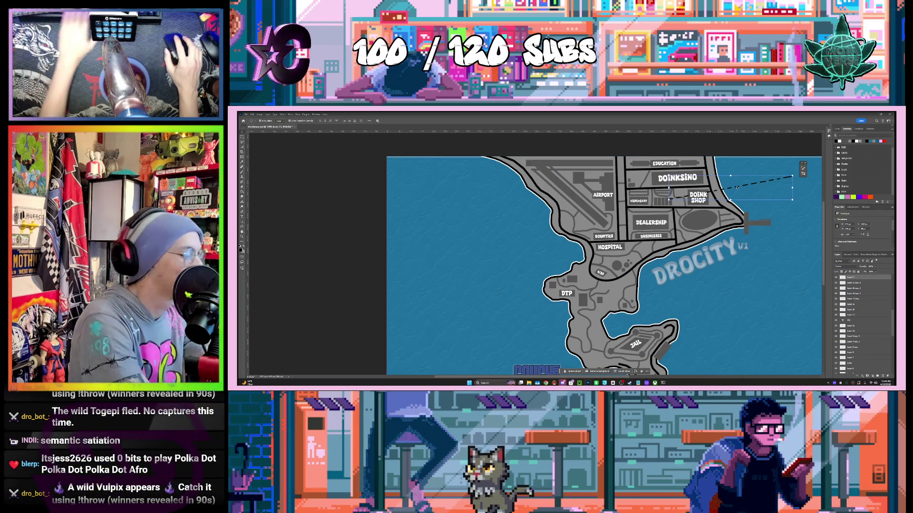
{"action": "key", "text": "ctrl+j"}
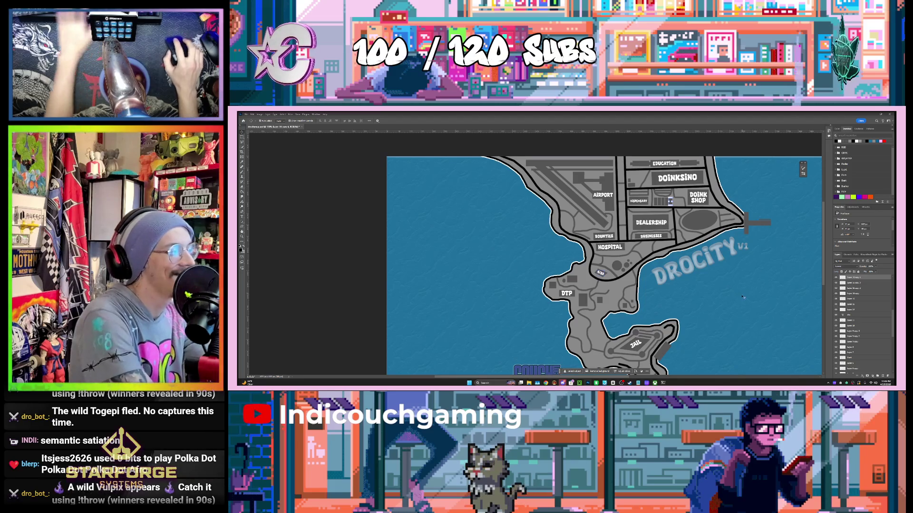
{"action": "left_click", "coordinate": [742, 297]}
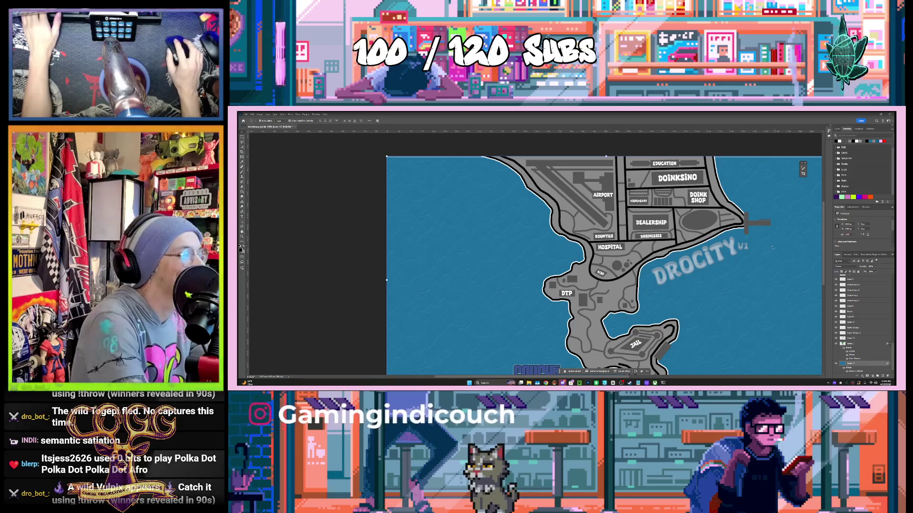
{"action": "scroll", "coordinate": [771, 246], "scroll_direction": "down", "scroll_amount": 3}
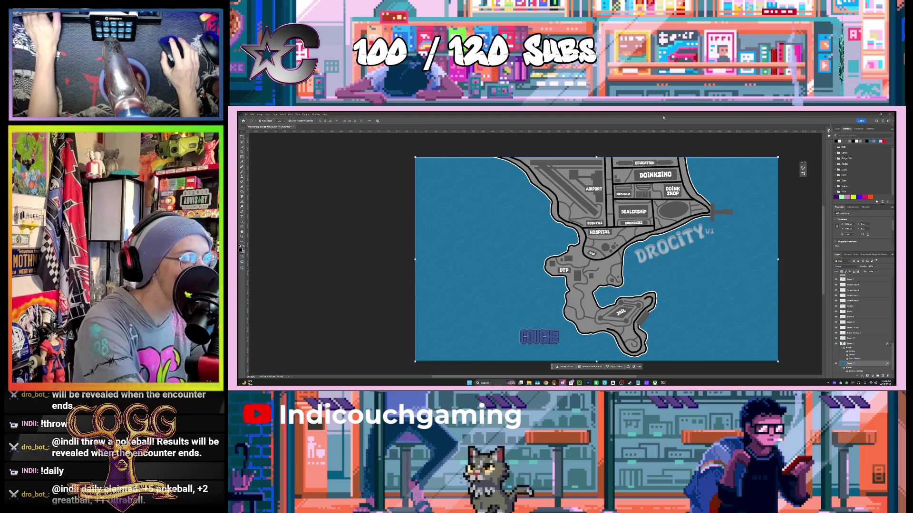
{"action": "left_click", "coordinate": [688, 189]}
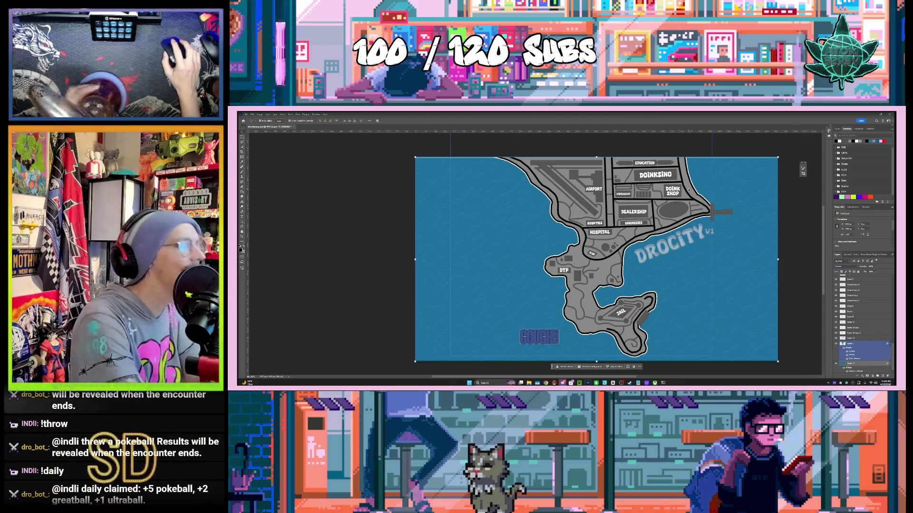
{"action": "left_click", "coordinate": [692, 142]}
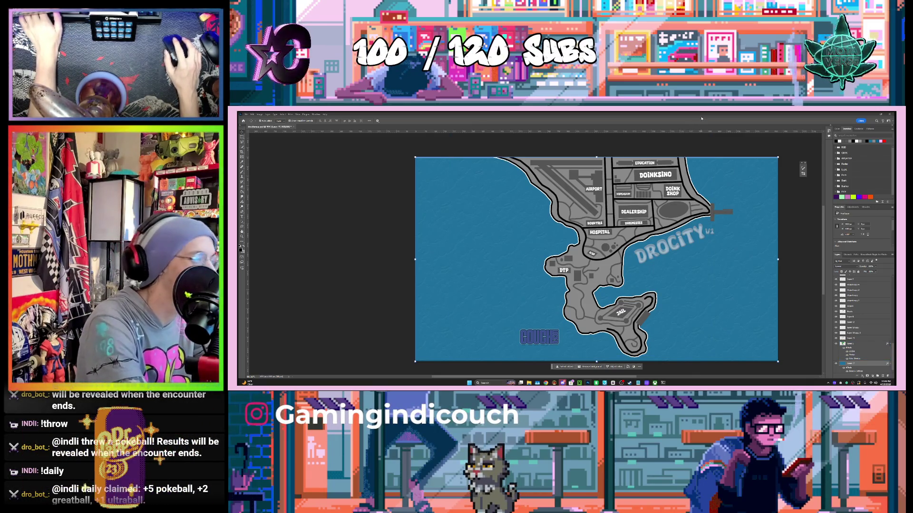
{"action": "left_click", "coordinate": [662, 190]}
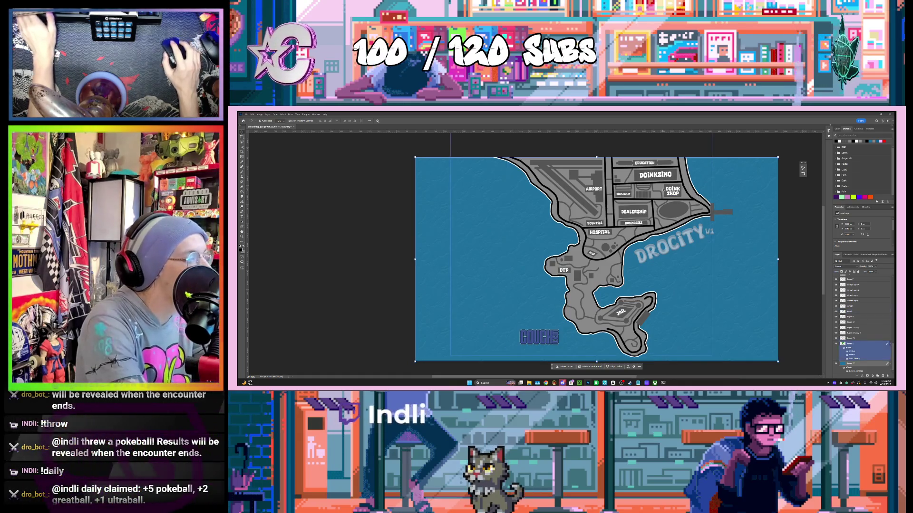
Draw a thin vertical rectangular selection in the water west of AIRPORT.
{"action": "left_click", "coordinate": [469, 165]}
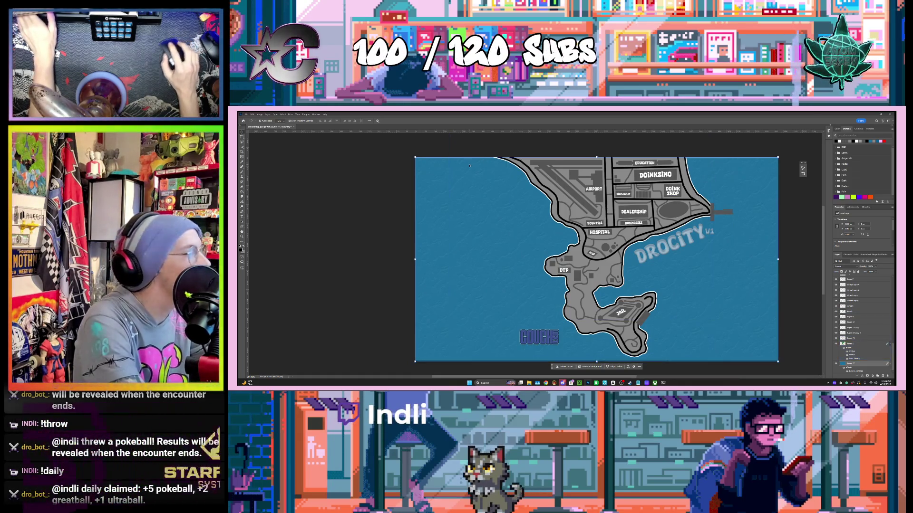
{"action": "left_click", "coordinate": [241, 137]}
{"action": "left_click_drag", "start_coordinate": [515, 187], "coordinate": [516, 233]}
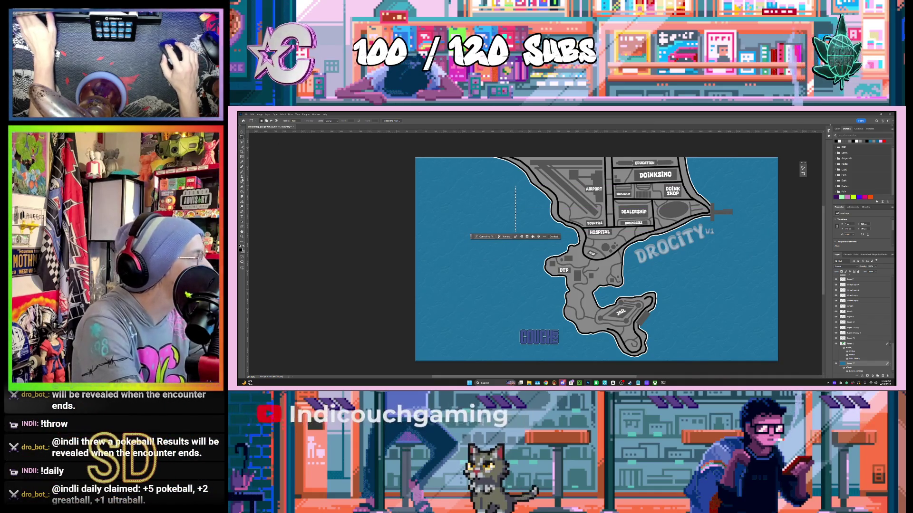
Fill the thin selection with black on a new top layer and deselect.
{"action": "left_click", "coordinate": [242, 191]}
{"action": "key", "text": "ctrl+plus"}
{"action": "key", "text": "ctrl+plus"}
{"action": "key", "text": "ctrl+plus"}
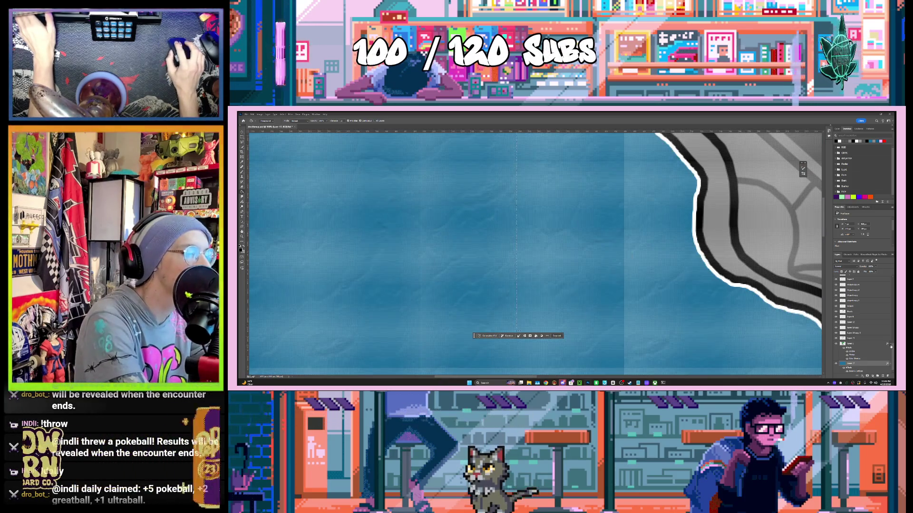
{"action": "scroll", "coordinate": [861, 304], "scroll_direction": "up", "scroll_amount": 5}
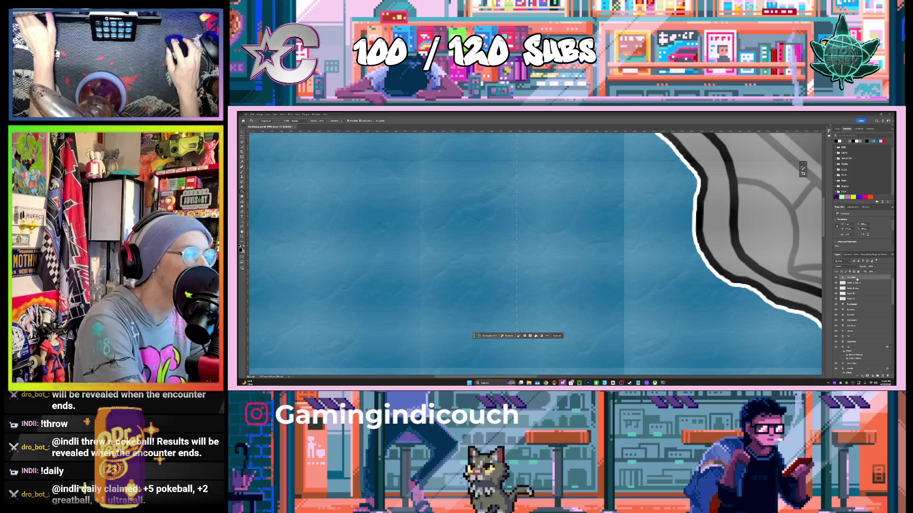
{"action": "left_click", "coordinate": [853, 277]}
{"action": "left_click", "coordinate": [882, 376]}
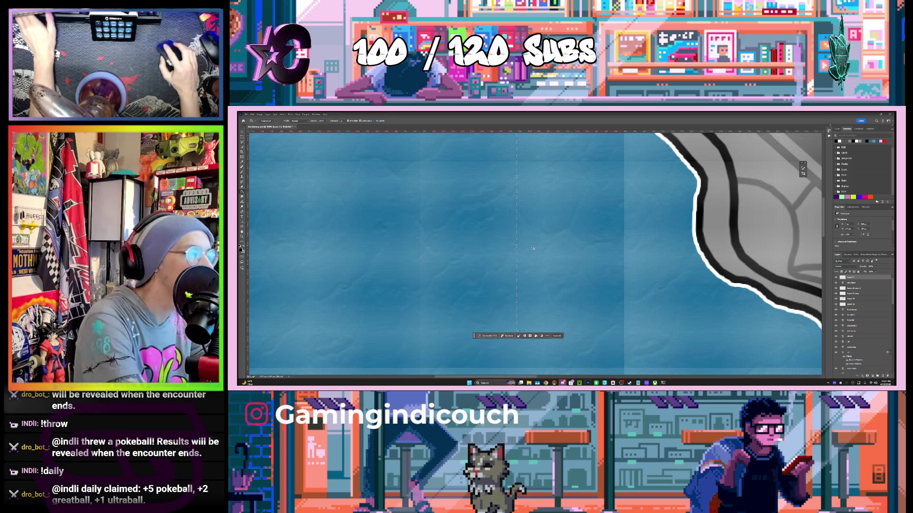
{"action": "key", "text": "alt+BackSpace"}
{"action": "key", "text": "ctrl+d"}
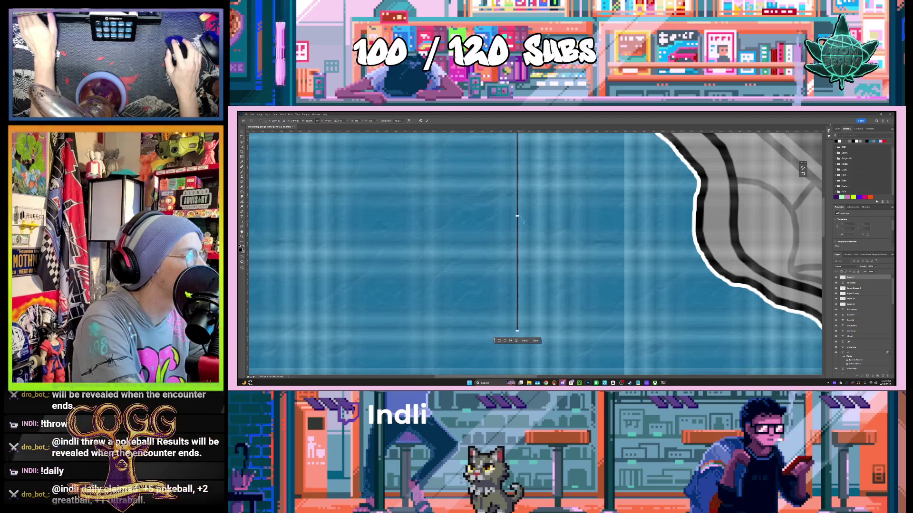
Move the vertical line beside the DEALERSHIP and BUSINESSES blocks.
{"action": "scroll", "coordinate": [547, 284], "scroll_direction": "down", "scroll_amount": 5}
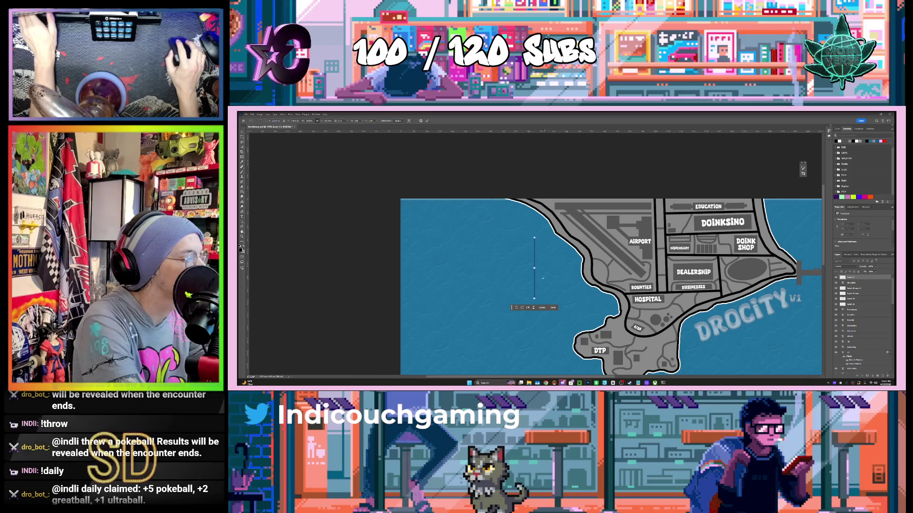
{"action": "scroll", "coordinate": [542, 278], "scroll_direction": "up", "scroll_amount": 3}
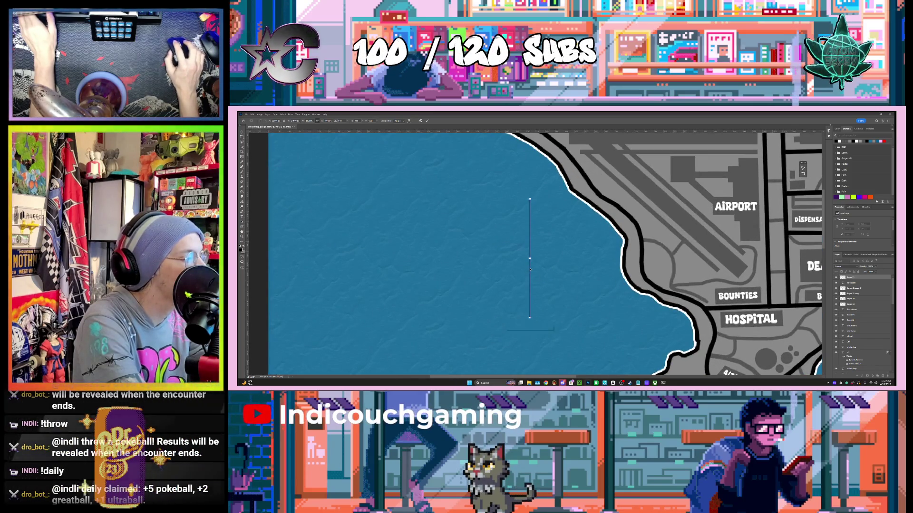
{"action": "left_click_drag", "start_coordinate": [530, 267], "coordinate": [743, 280]}
{"action": "scroll", "coordinate": [722, 278], "scroll_direction": "down", "scroll_amount": 5}
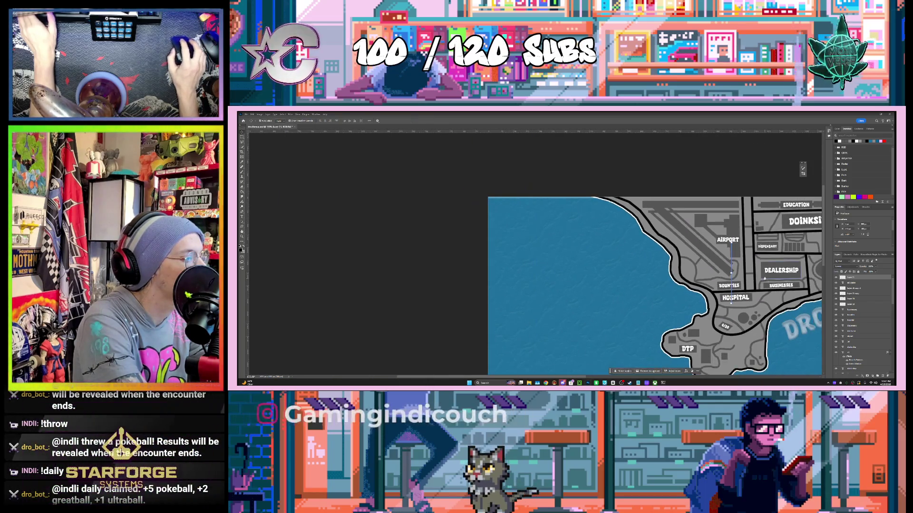
{"action": "scroll", "coordinate": [563, 248], "scroll_direction": "up", "scroll_amount": 3}
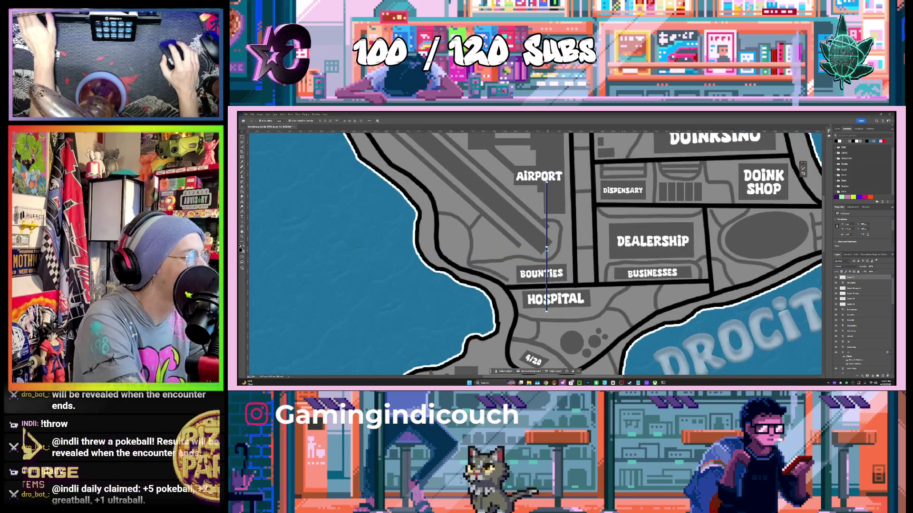
{"action": "mouse_move", "coordinate": [547, 252]}
{"action": "left_mouse_down"}
{"action": "mouse_move", "coordinate": [719, 269]}
{"action": "mouse_move", "coordinate": [699, 264]}
{"action": "left_mouse_up"}
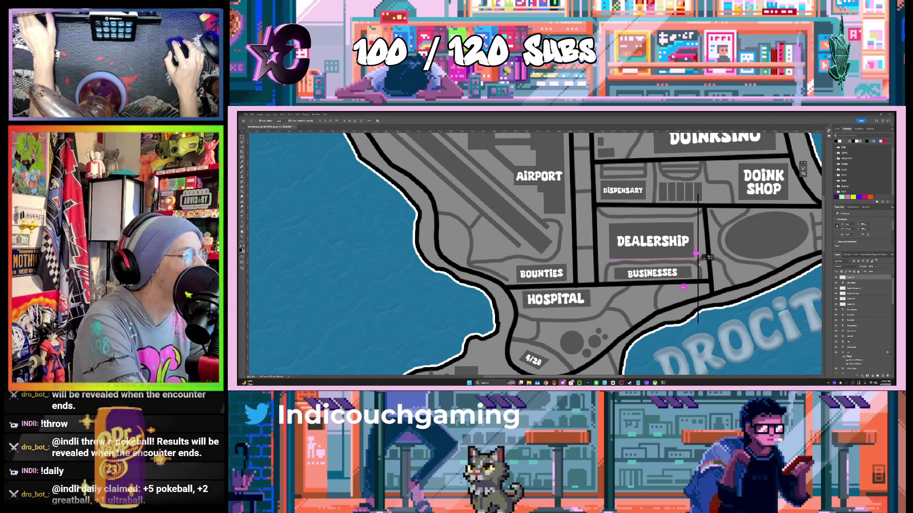
{"action": "left_click_drag", "start_coordinate": [699, 264], "coordinate": [704, 257]}
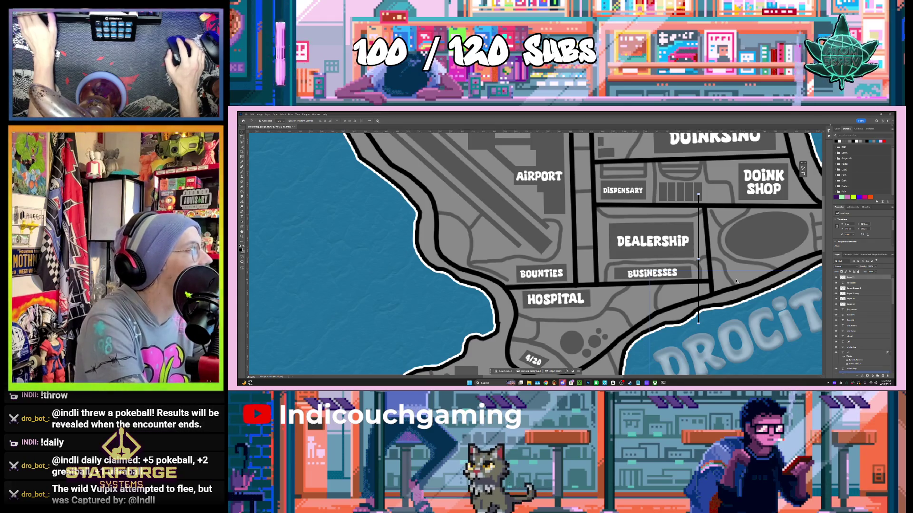
{"action": "scroll", "coordinate": [736, 281], "scroll_direction": "down", "scroll_amount": 3}
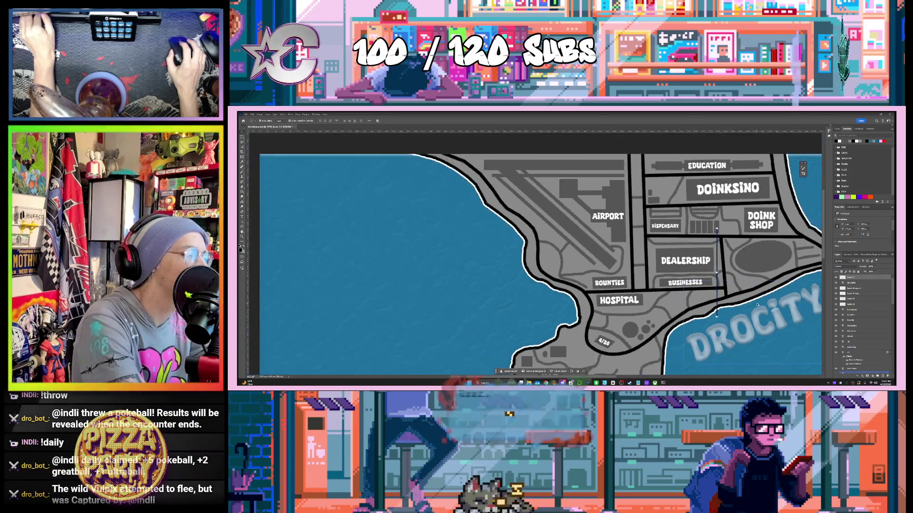
Place the DROCITY title in the western water beside AIRPORT and HOSPITAL, with V1 directly under it.
{"action": "scroll", "coordinate": [759, 306], "scroll_direction": "down", "scroll_amount": 5}
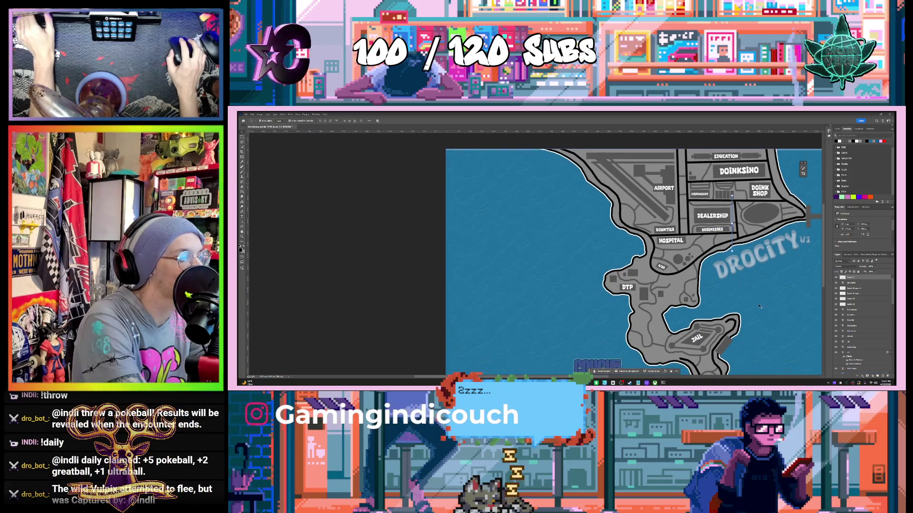
{"action": "scroll", "coordinate": [759, 301], "scroll_direction": "down", "scroll_amount": 2}
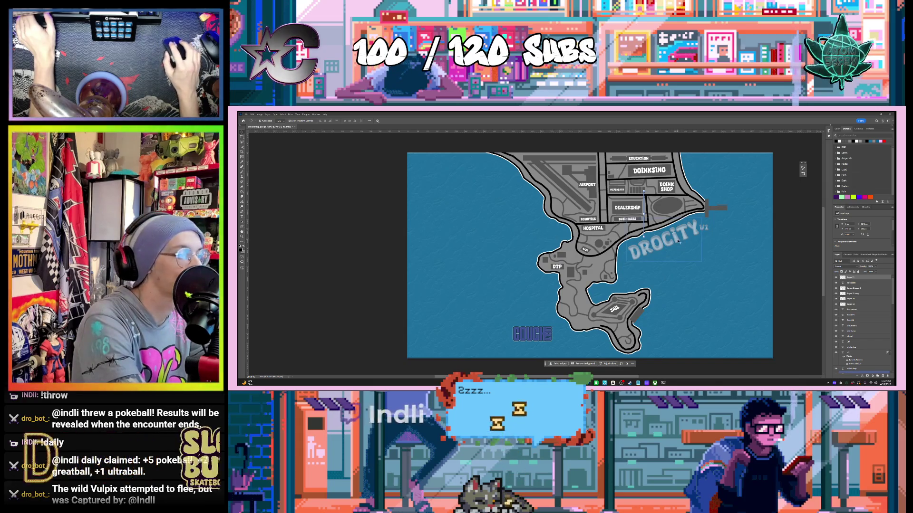
{"action": "mouse_move", "coordinate": [678, 237]}
{"action": "left_mouse_down"}
{"action": "mouse_move", "coordinate": [507, 205]}
{"action": "mouse_move", "coordinate": [510, 212]}
{"action": "left_mouse_up"}
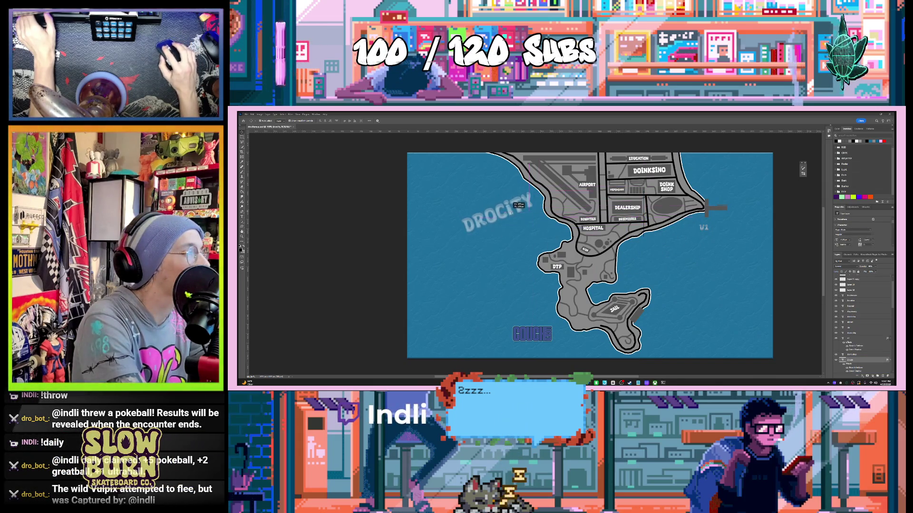
{"action": "left_click", "coordinate": [704, 228]}
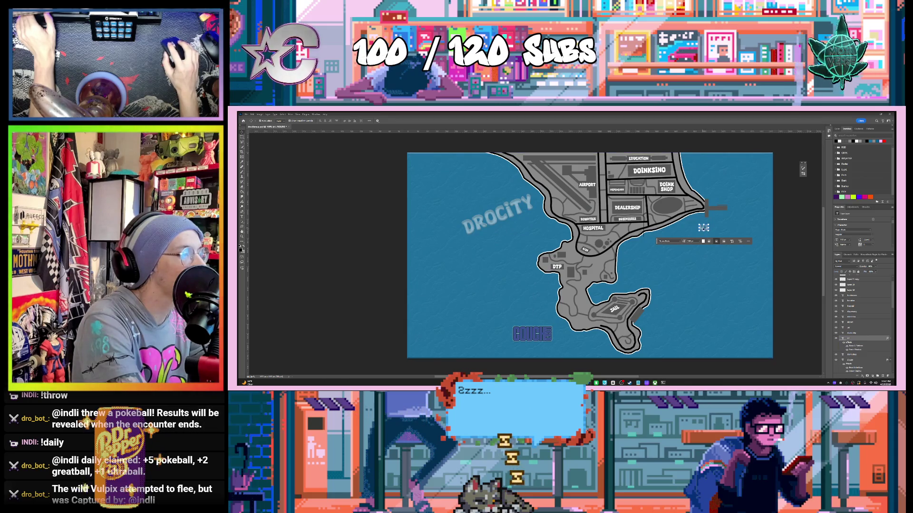
{"action": "left_click_drag", "start_coordinate": [511, 222], "coordinate": [519, 222]}
{"action": "left_click", "coordinate": [529, 248]}
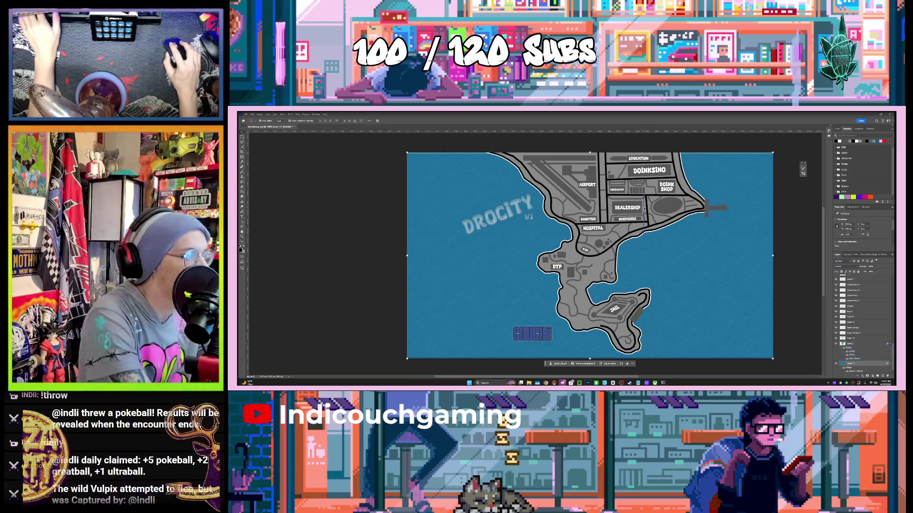
Rotate the thin leader line near BUSINESSES to about -22° and duplicate it alongside the original.
{"action": "left_click", "coordinate": [643, 209]}
{"action": "key", "text": "ctrl+t"}
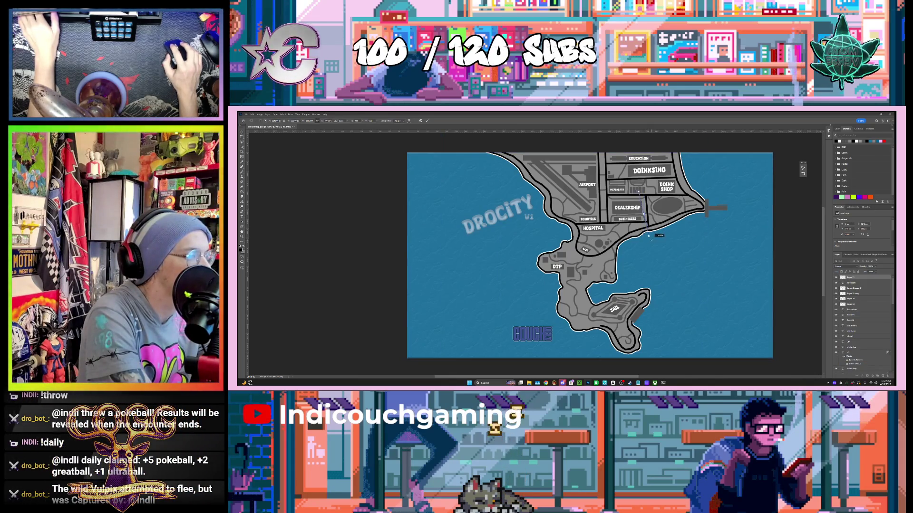
{"action": "left_click_drag", "start_coordinate": [646, 238], "coordinate": [655, 241]}
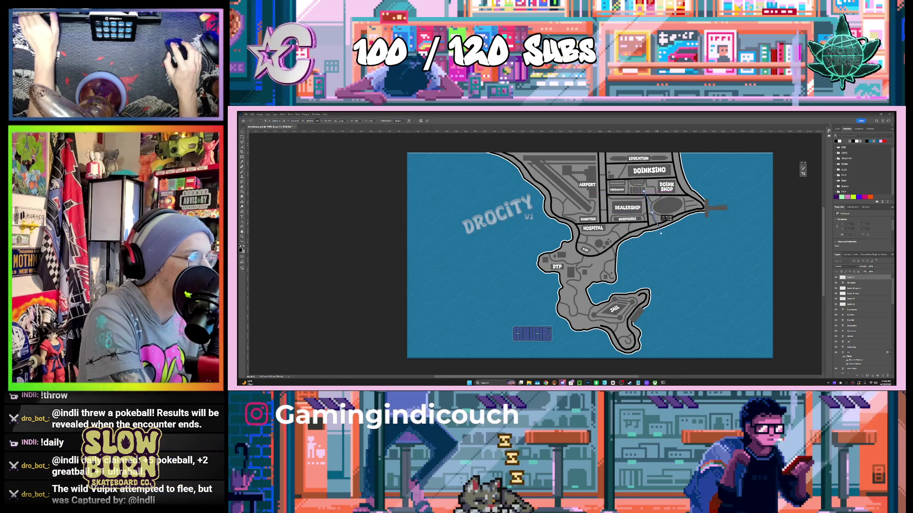
{"action": "key", "text": "Return"}
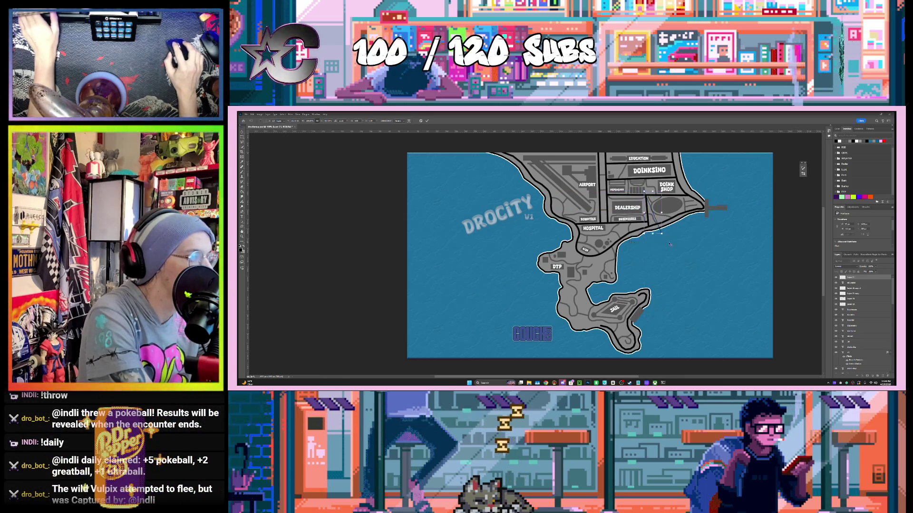
{"action": "mouse_move", "coordinate": [655, 214]}
{"action": "left_mouse_down"}
{"action": "mouse_move", "coordinate": [660, 229]}
{"action": "mouse_move", "coordinate": [655, 215]}
{"action": "left_mouse_up"}
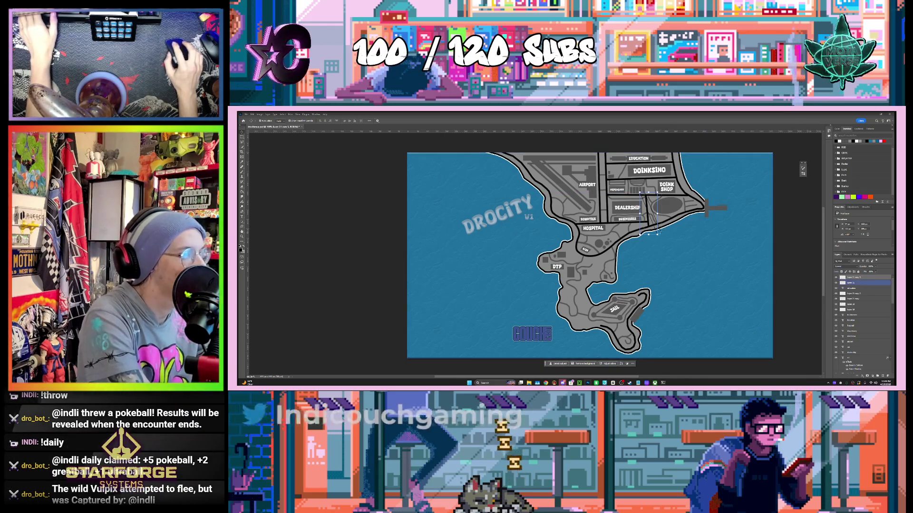
{"action": "left_click", "coordinate": [344, 206]}
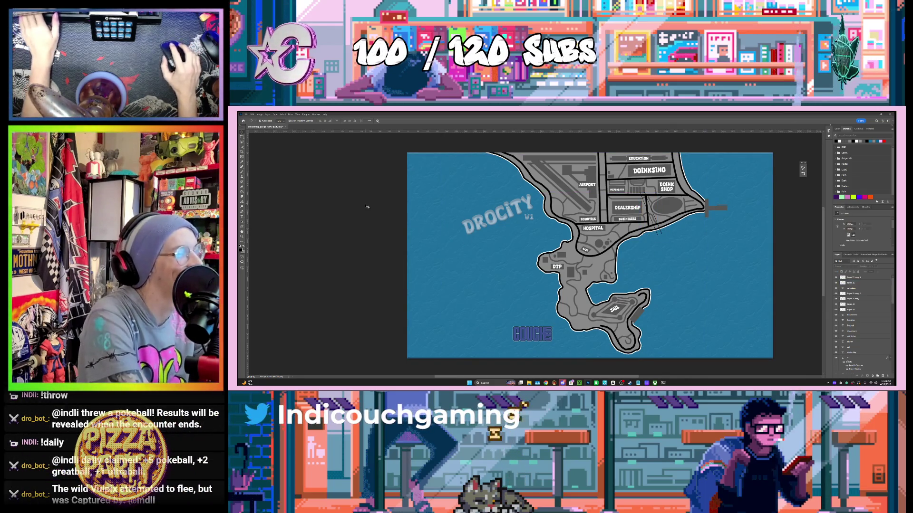
Nudge the lower diagonal leader line beside the Dealership block slightly to the right.
{"action": "scroll", "coordinate": [604, 217], "scroll_direction": "up", "scroll_amount": 3}
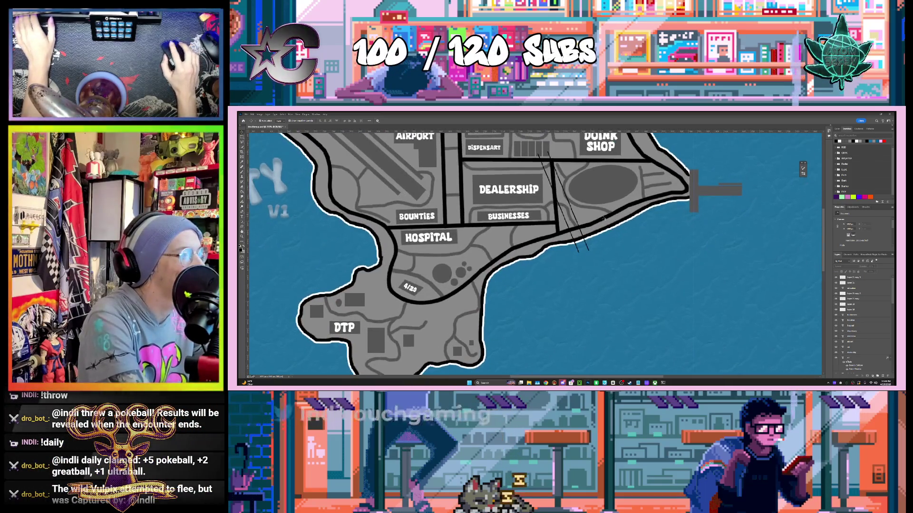
{"action": "scroll", "coordinate": [592, 224], "scroll_direction": "up", "scroll_amount": 1}
{"action": "left_click", "coordinate": [589, 255]}
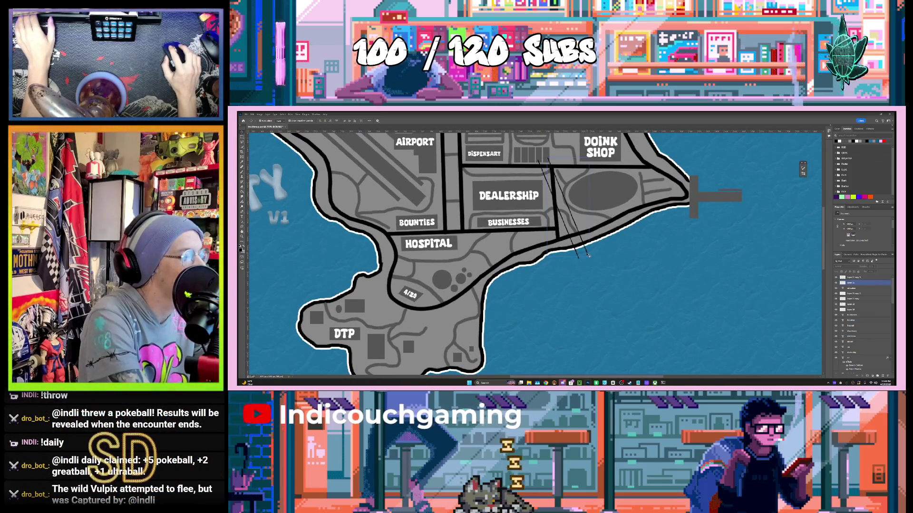
{"action": "left_click", "coordinate": [867, 282]}
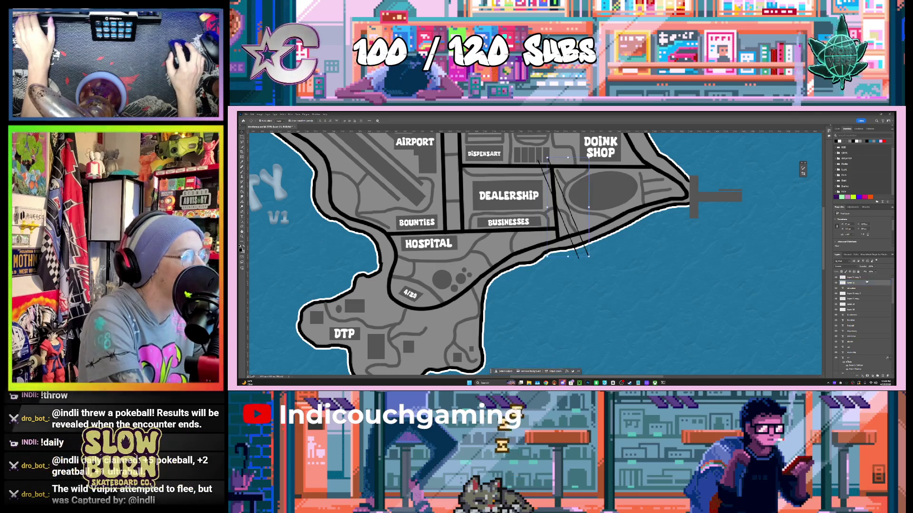
{"action": "left_click", "coordinate": [864, 283]}
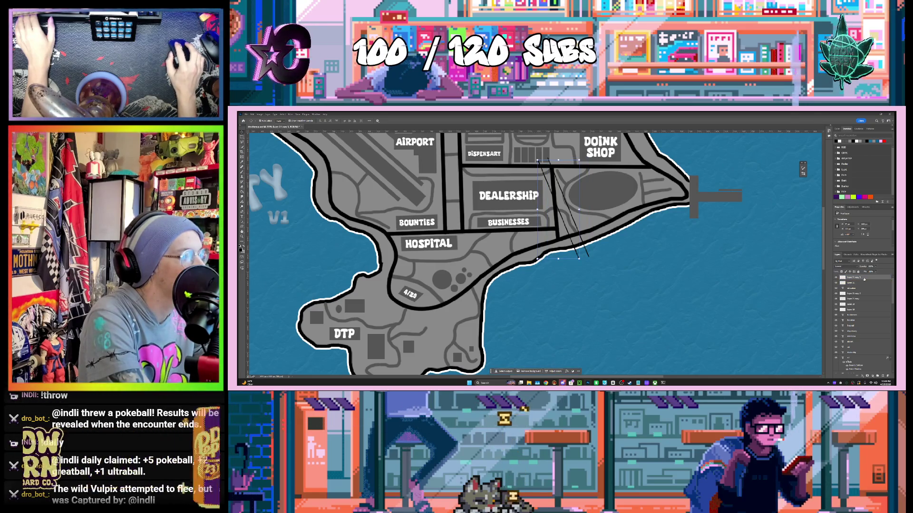
{"action": "left_click_drag", "start_coordinate": [605, 215], "coordinate": [615, 215]}
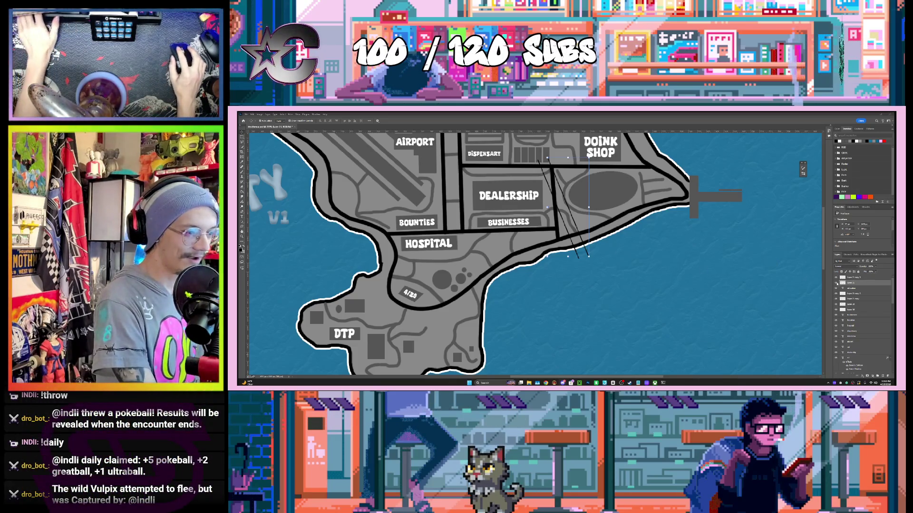
{"action": "left_click", "coordinate": [859, 284]}
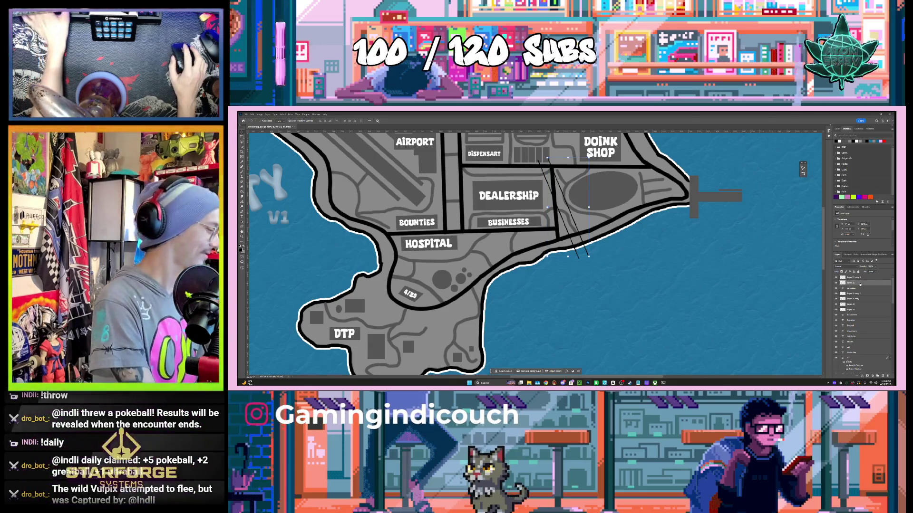
Rotate Layer 21 copy 4 nearly horizontal so it runs east over the sea from the shore below DOINK SHOP.
{"action": "left_click", "coordinate": [858, 288]}
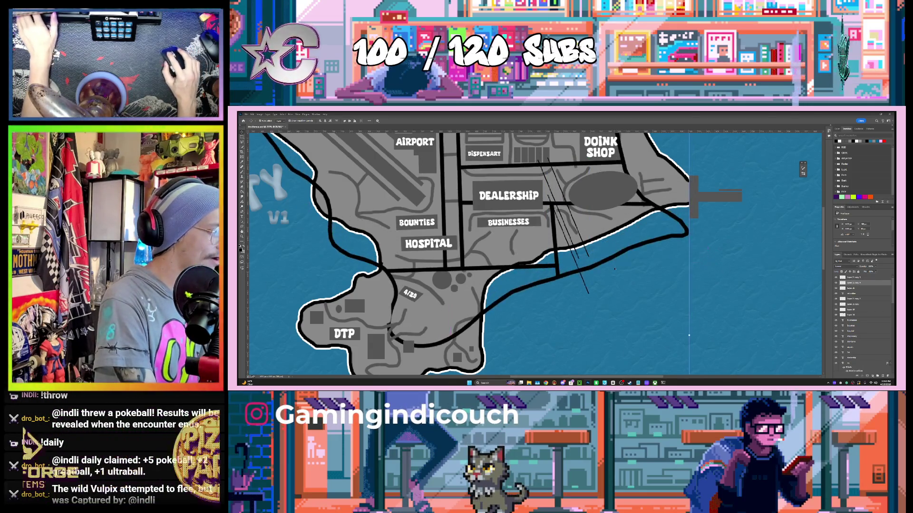
{"action": "left_click", "coordinate": [857, 283]}
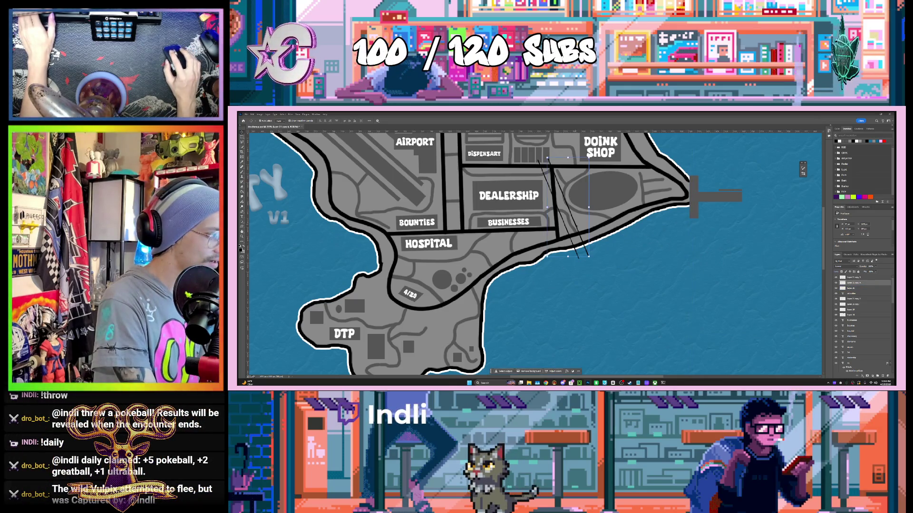
{"action": "left_click_drag", "start_coordinate": [600, 264], "coordinate": [620, 332]}
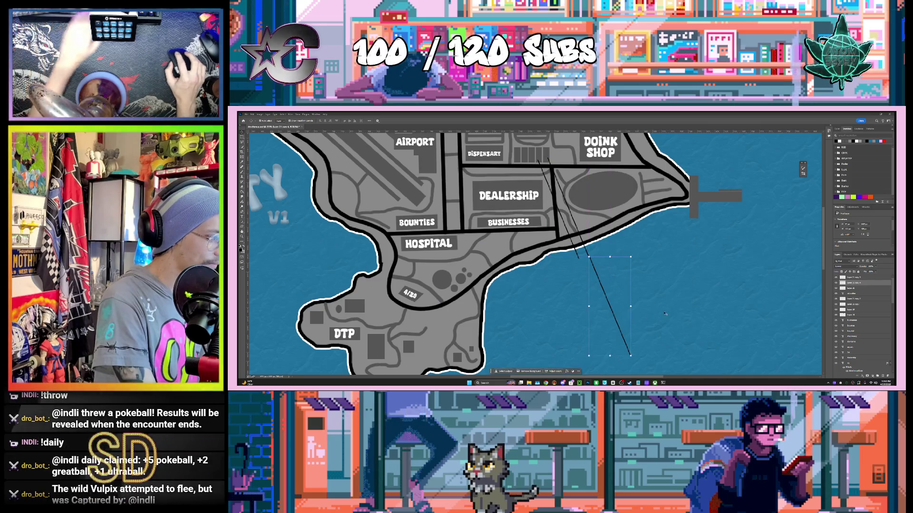
{"action": "left_click_drag", "start_coordinate": [676, 303], "coordinate": [695, 316]}
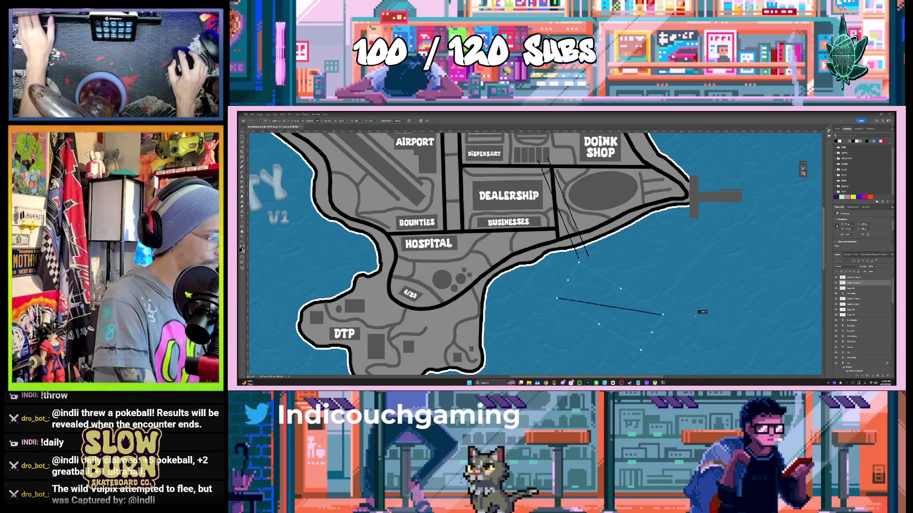
{"action": "left_click_drag", "start_coordinate": [622, 315], "coordinate": [653, 272]}
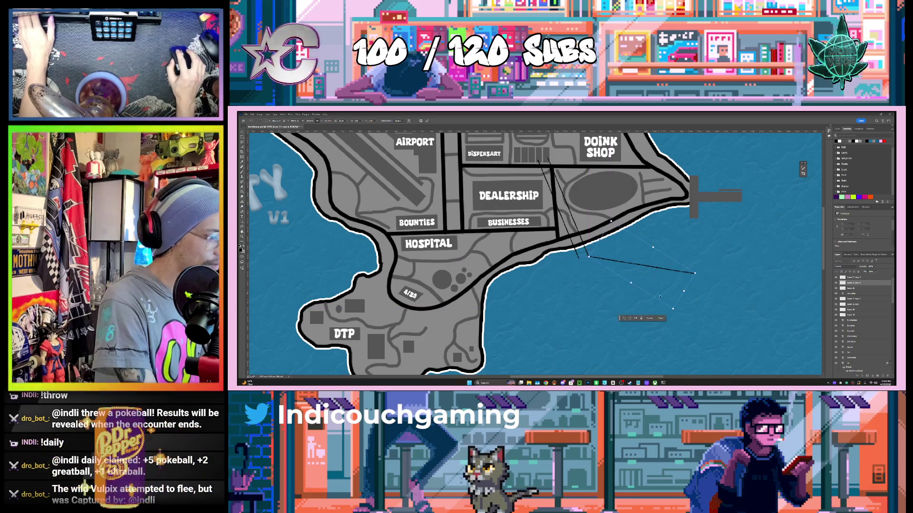
{"action": "key", "text": "Return"}
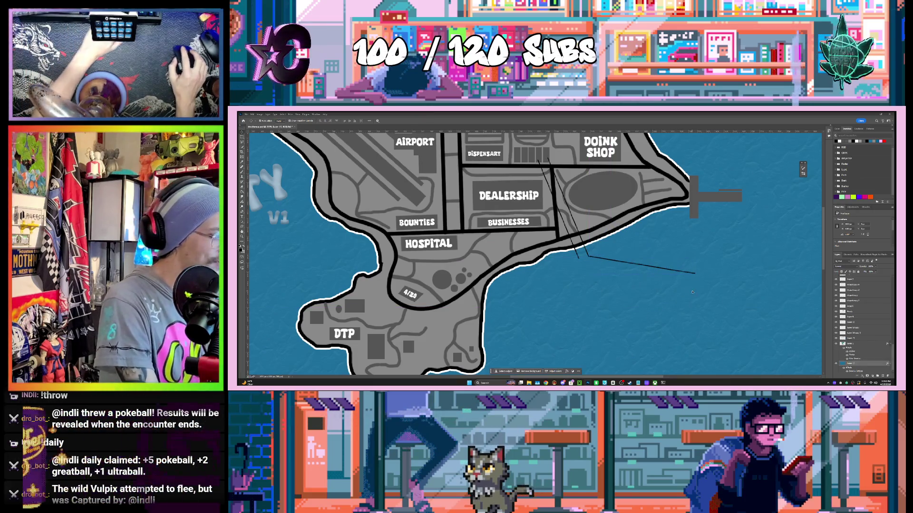
{"action": "scroll", "coordinate": [727, 290], "scroll_direction": "down", "scroll_amount": 2}
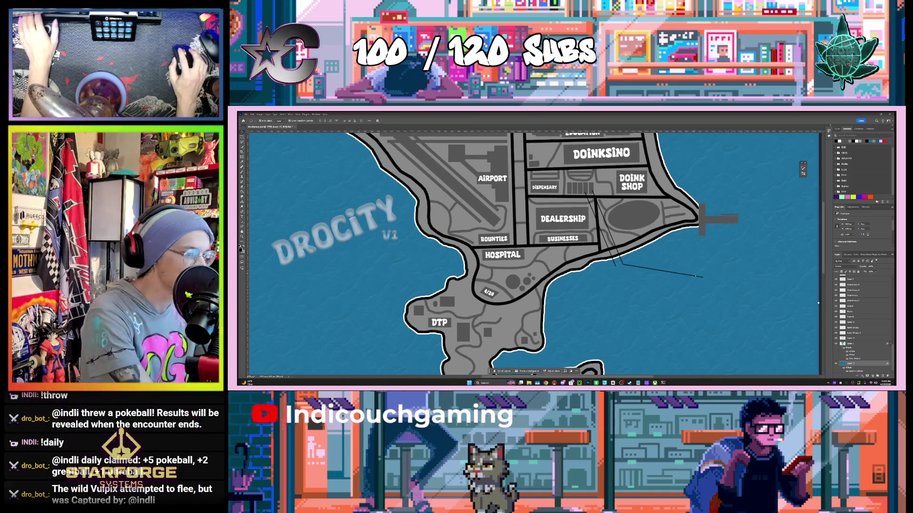
Duplicate Layer 21 copy 3, move the copy down-right, and rotate it counter-clockwise into the sea.
{"action": "left_click", "coordinate": [693, 277]}
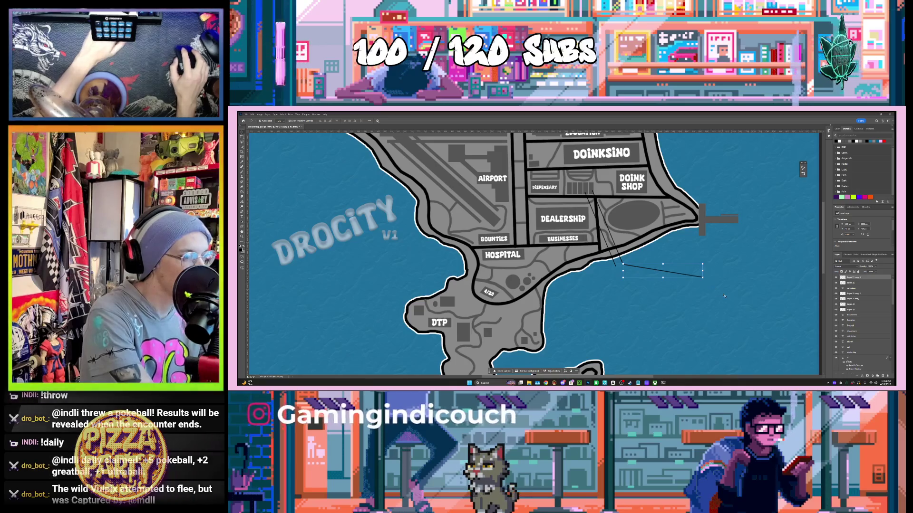
{"action": "left_click", "coordinate": [723, 295]}
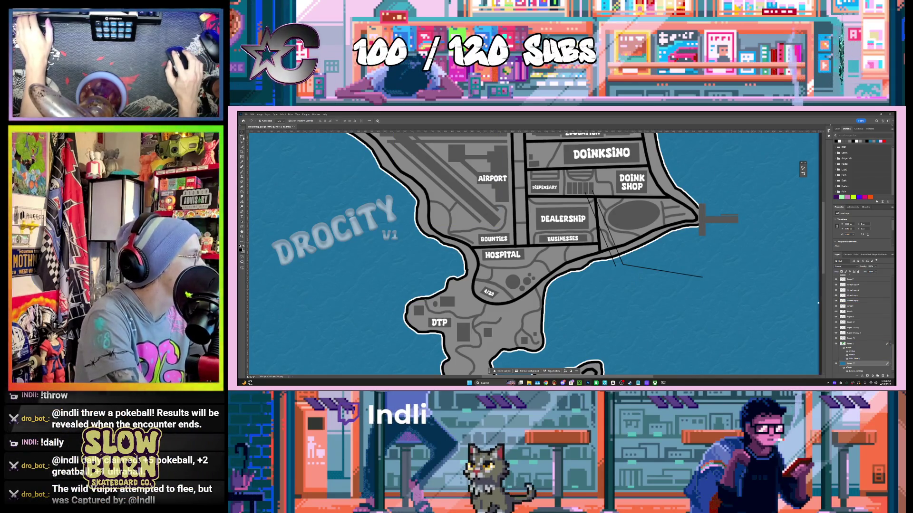
{"action": "left_click", "coordinate": [615, 265]}
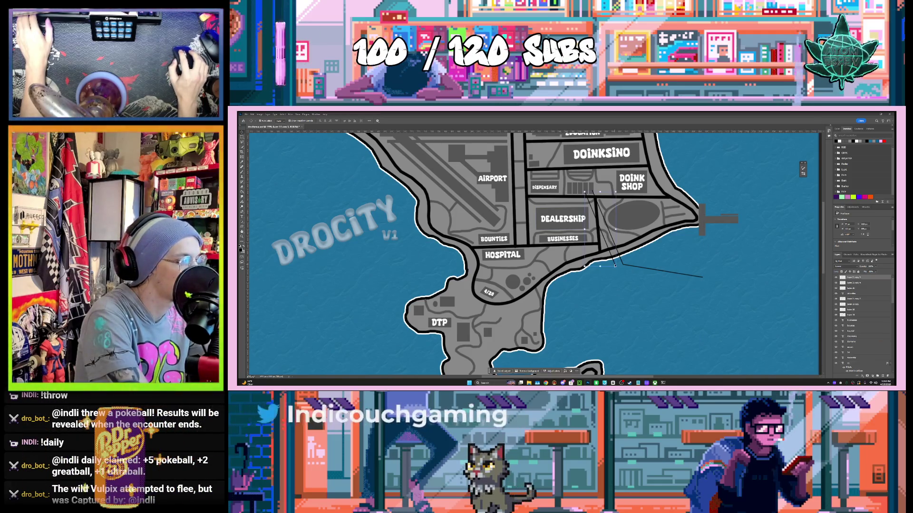
{"action": "key", "text": "ctrl+j"}
{"action": "left_click", "coordinate": [615, 265]}
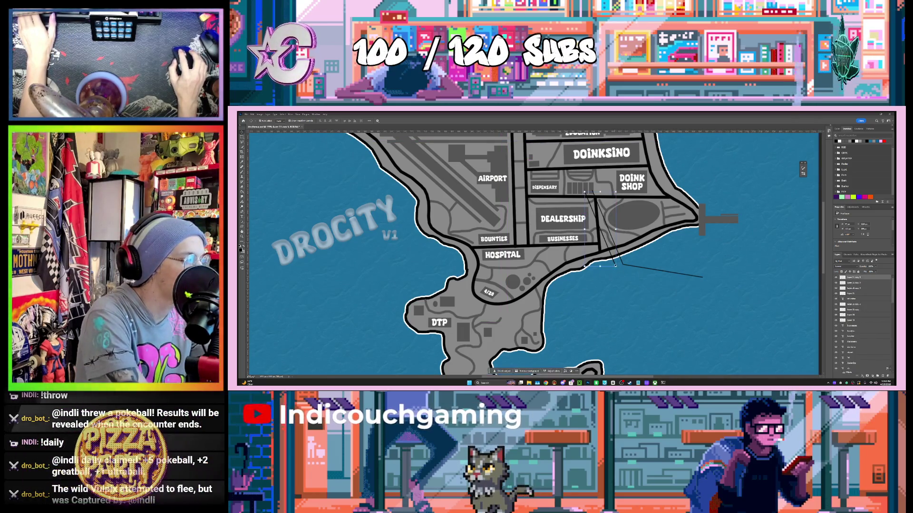
{"action": "left_click_drag", "start_coordinate": [614, 265], "coordinate": [647, 339]}
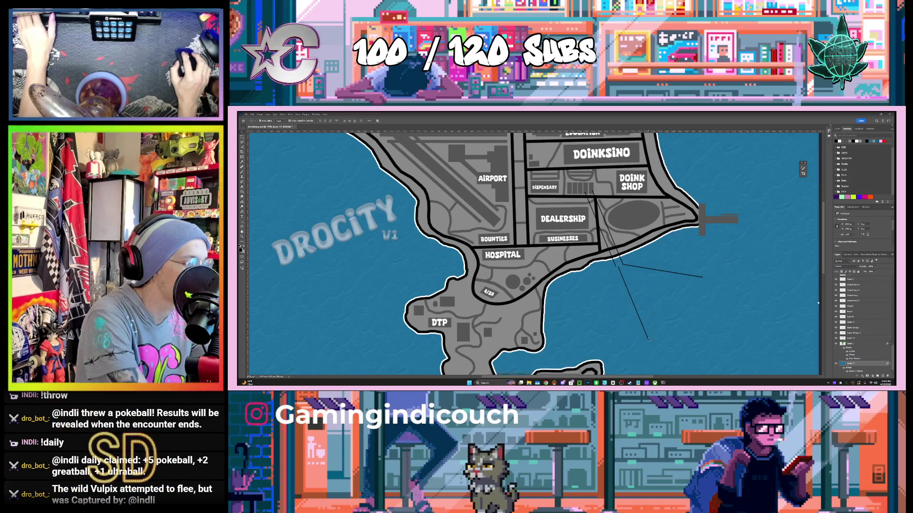
{"action": "key", "text": "ctrl+t"}
{"action": "mouse_move", "coordinate": [672, 338]}
{"action": "left_mouse_down"}
{"action": "mouse_move", "coordinate": [678, 328]}
{"action": "mouse_move", "coordinate": [658, 289]}
{"action": "left_mouse_up"}
{"action": "key", "text": "Return"}
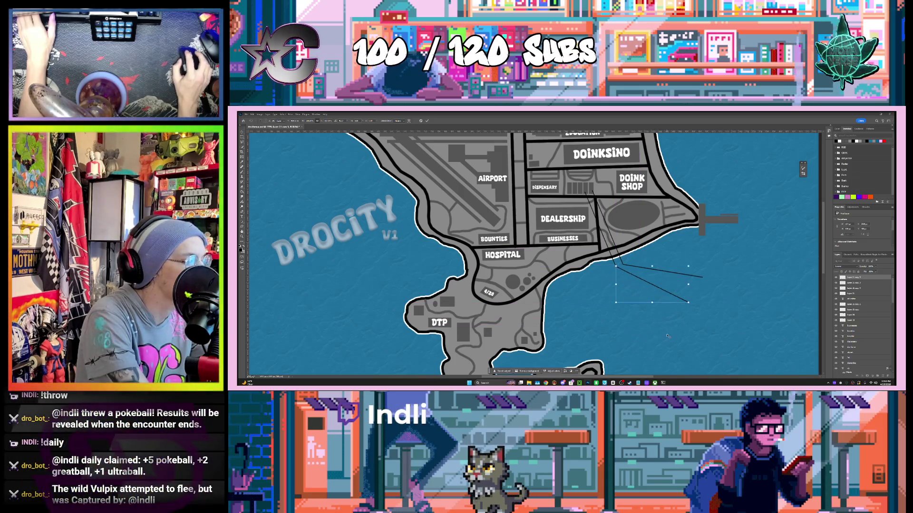
Duplicate the new line again and make another copy of the diagonal leader lines layer.
{"action": "key", "text": "ctrl+j"}
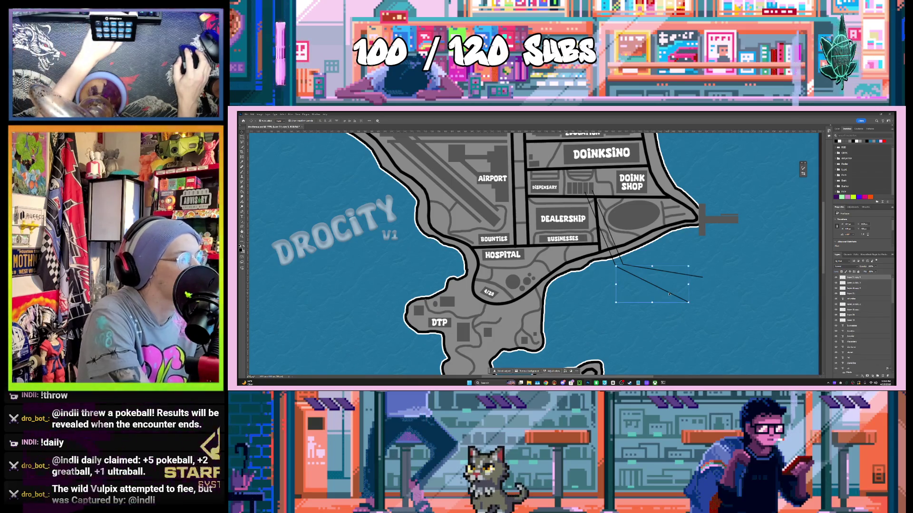
{"action": "left_click", "coordinate": [666, 326]}
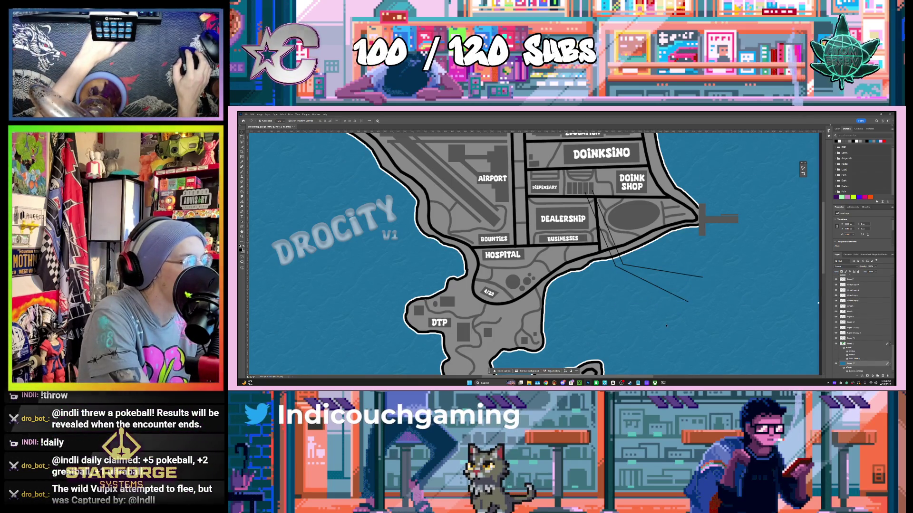
{"action": "left_click", "coordinate": [670, 293]}
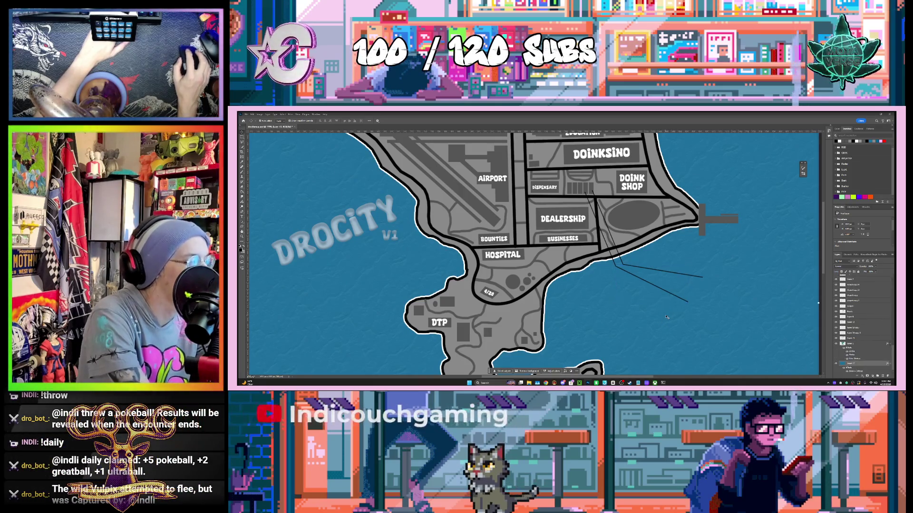
{"action": "left_click", "coordinate": [660, 314]}
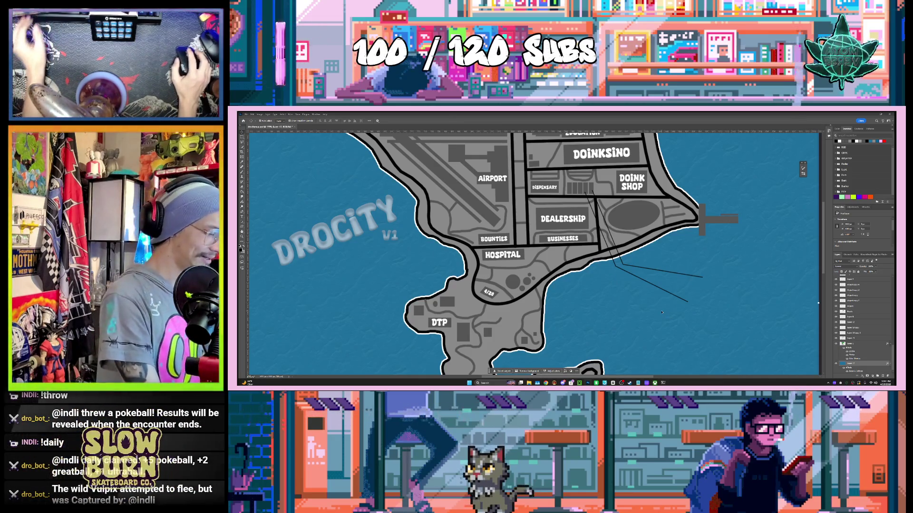
{"action": "left_click", "coordinate": [615, 263]}
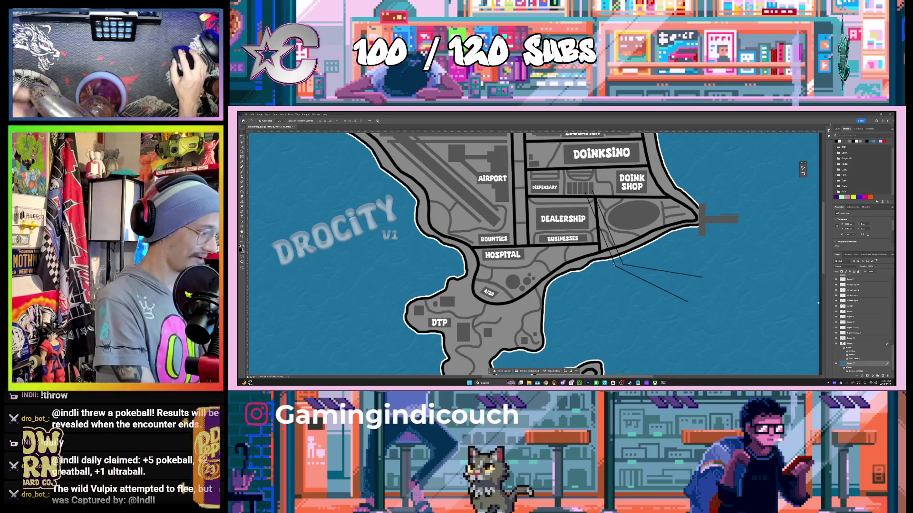
{"action": "key", "text": "ctrl+j"}
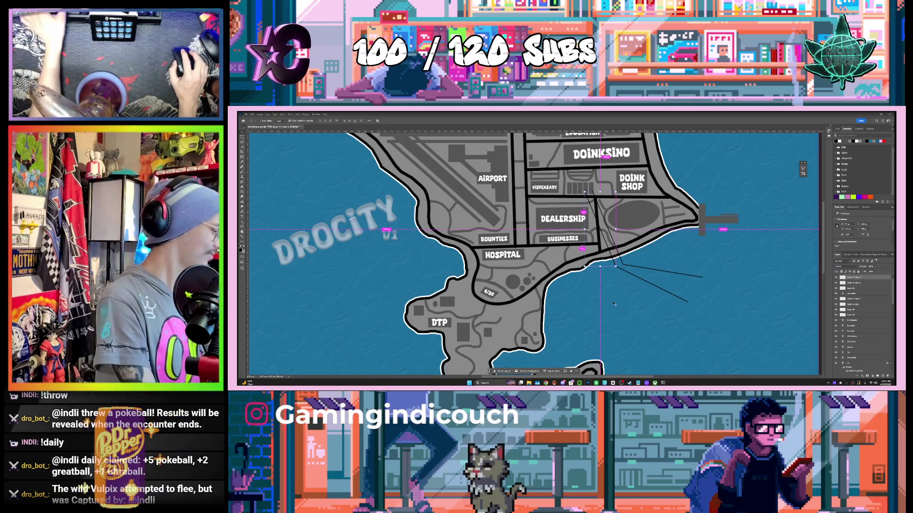
Position the copied leader lines, add another copy, and draw an extra line from their lower end.
{"action": "left_click_drag", "start_coordinate": [615, 266], "coordinate": [606, 255]}
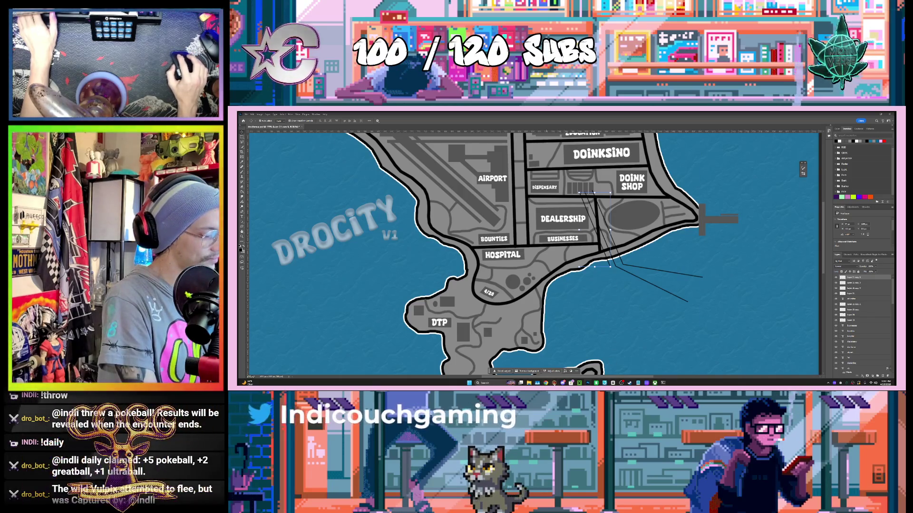
{"action": "mouse_move", "coordinate": [553, 383]}
{"action": "mouse_move", "coordinate": [558, 364]}
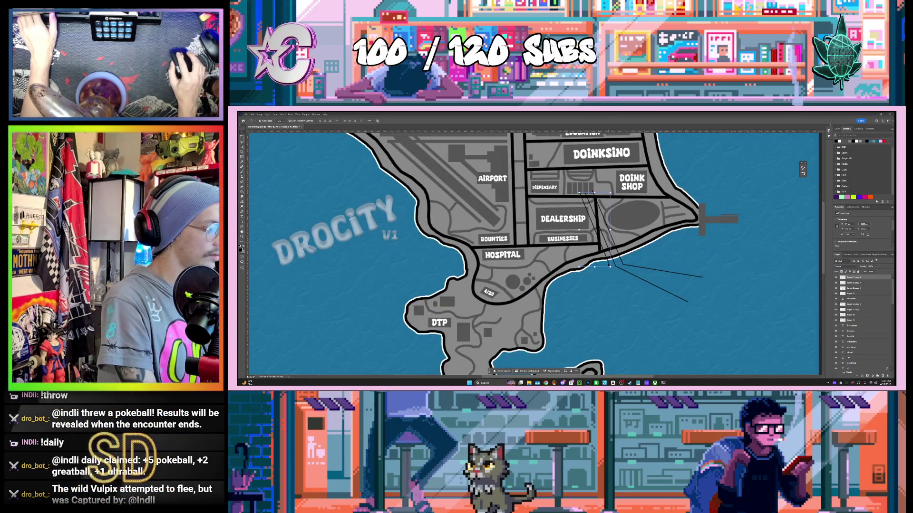
{"action": "left_click_drag", "start_coordinate": [609, 266], "coordinate": [607, 256]}
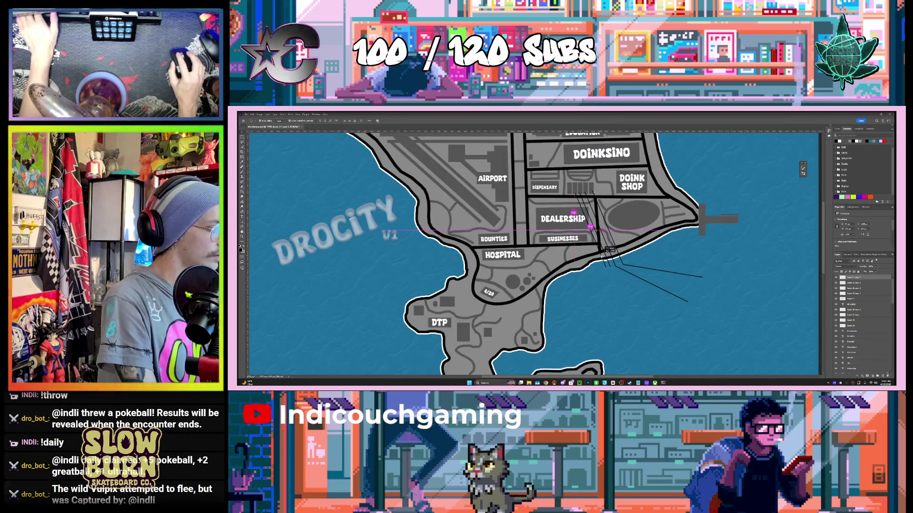
{"action": "left_click_drag", "start_coordinate": [600, 255], "coordinate": [600, 256]}
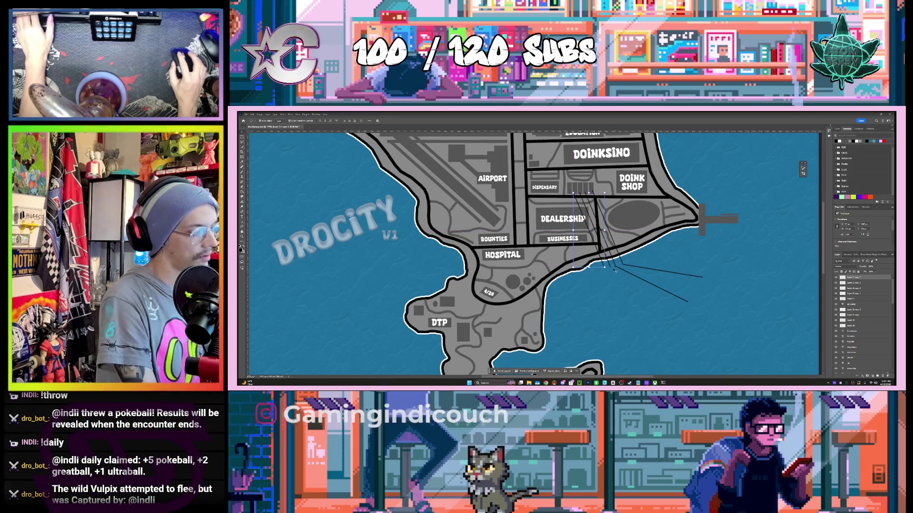
{"action": "left_click", "coordinate": [610, 267]}
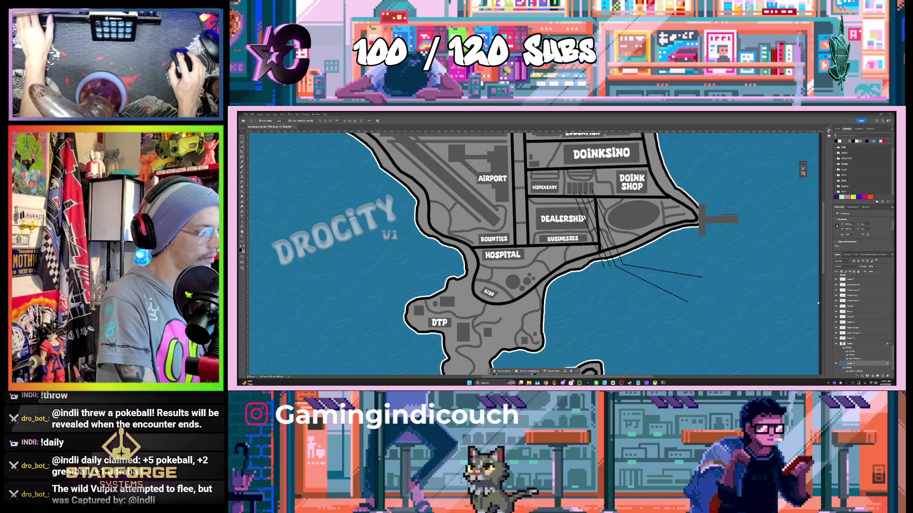
{"action": "left_click", "coordinate": [611, 267]}
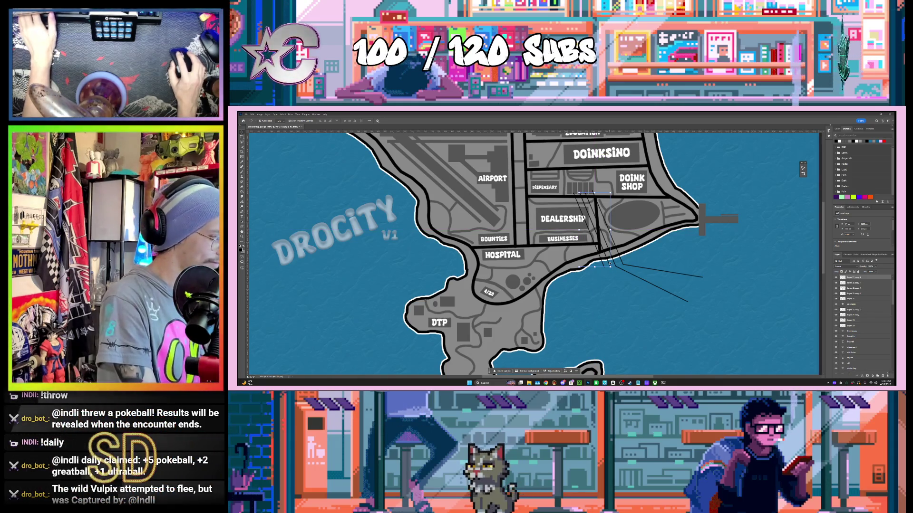
{"action": "mouse_move", "coordinate": [609, 264]}
{"action": "left_mouse_down"}
{"action": "mouse_move", "coordinate": [638, 329]}
{"action": "mouse_move", "coordinate": [664, 337]}
{"action": "mouse_move", "coordinate": [648, 305]}
{"action": "left_mouse_up"}
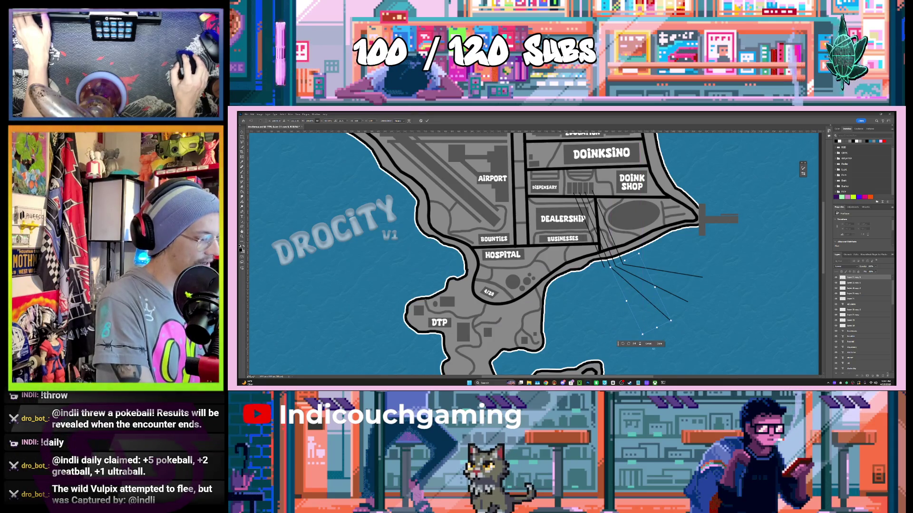
{"action": "left_click", "coordinate": [658, 344]}
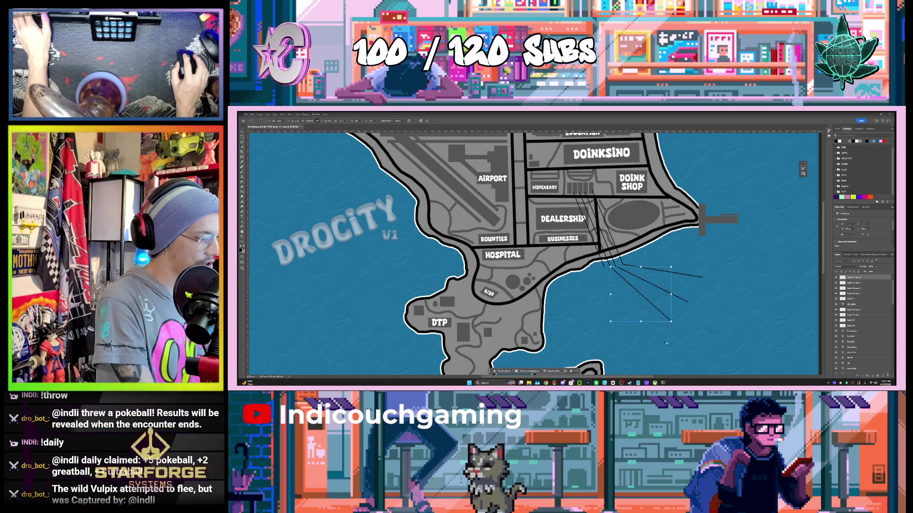
Shift the fanned leader lines down-right and rotate them so they spread steeply southeast.
{"action": "left_click", "coordinate": [659, 311]}
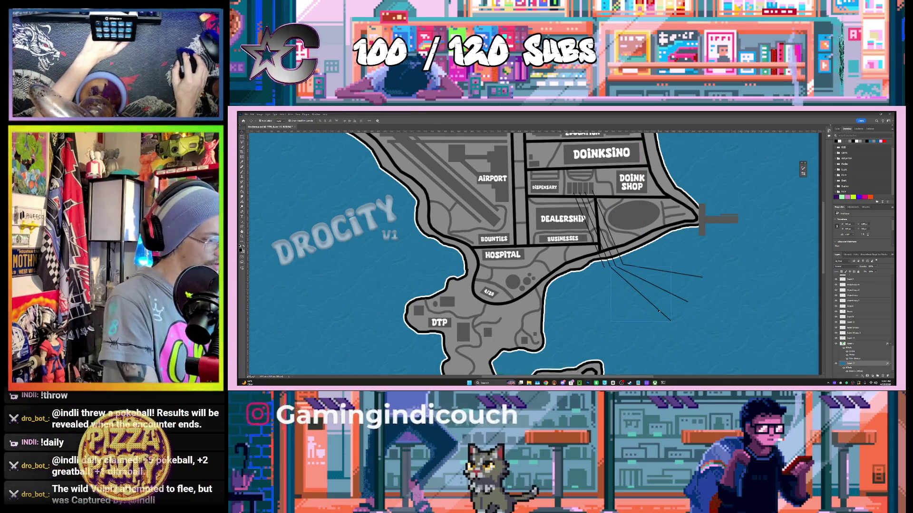
{"action": "left_click", "coordinate": [707, 323]}
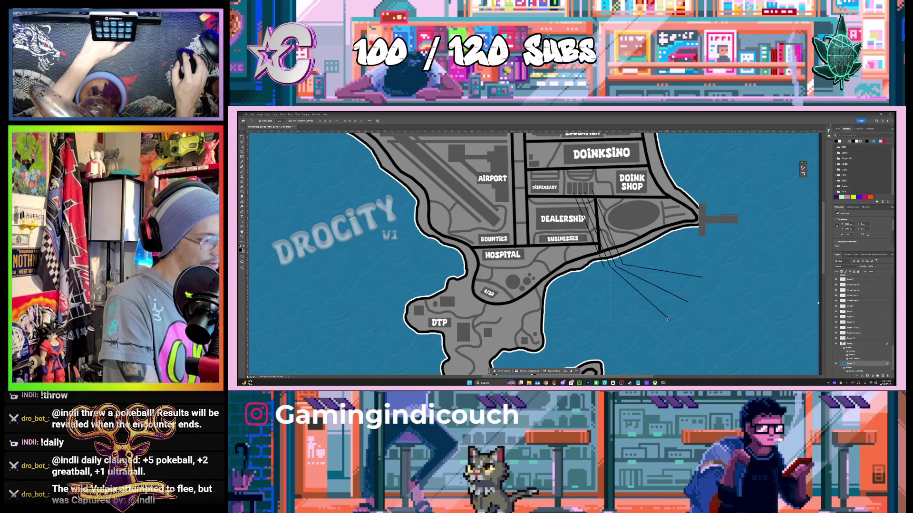
{"action": "left_click", "coordinate": [656, 310]}
{"action": "left_click", "coordinate": [704, 317]}
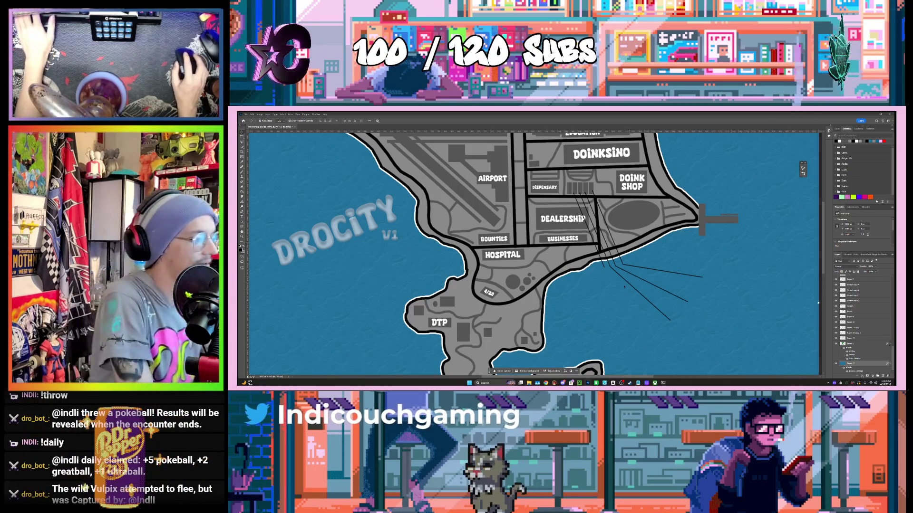
{"action": "left_click", "coordinate": [605, 269]}
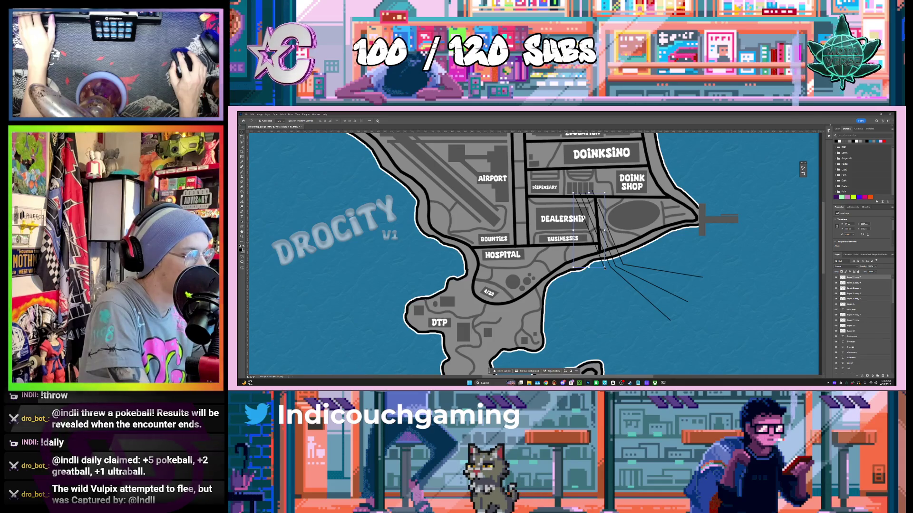
{"action": "left_click_drag", "start_coordinate": [605, 267], "coordinate": [626, 315]}
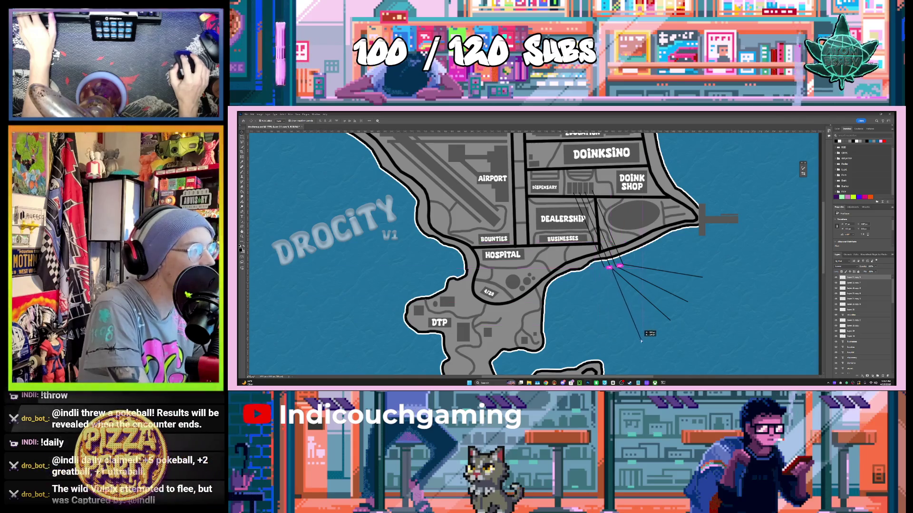
{"action": "left_click_drag", "start_coordinate": [648, 348], "coordinate": [634, 315]}
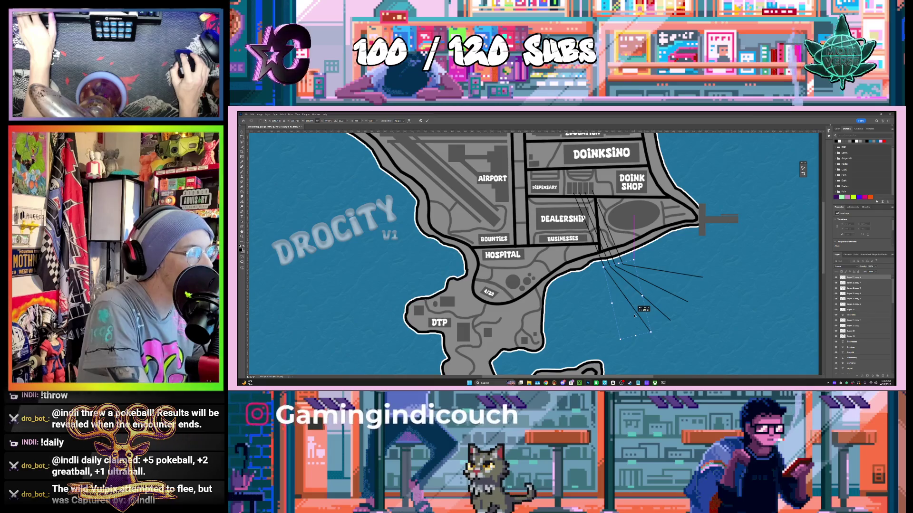
{"action": "left_click", "coordinate": [645, 349]}
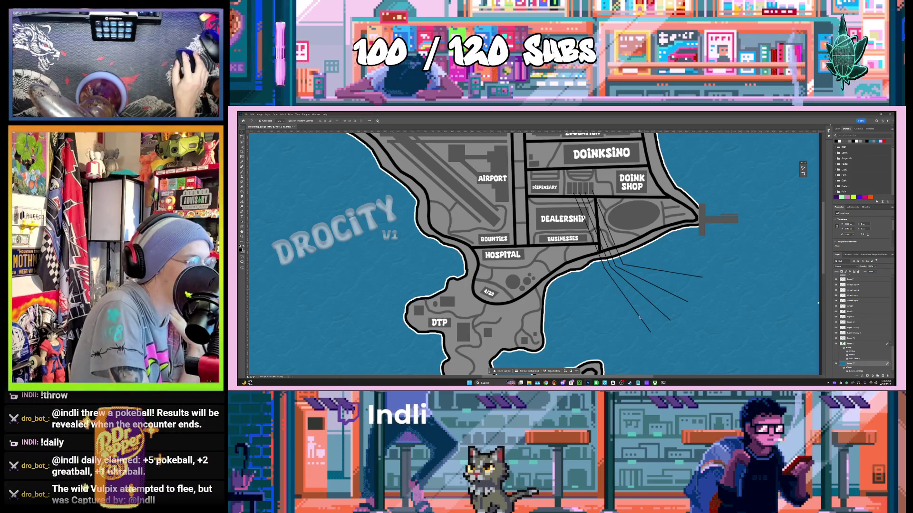
{"action": "left_click", "coordinate": [639, 317]}
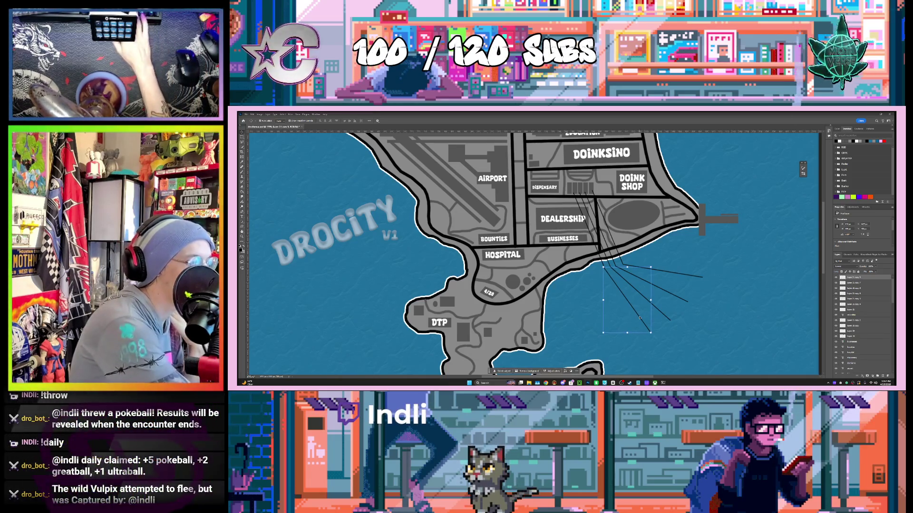
{"action": "left_click", "coordinate": [658, 327]}
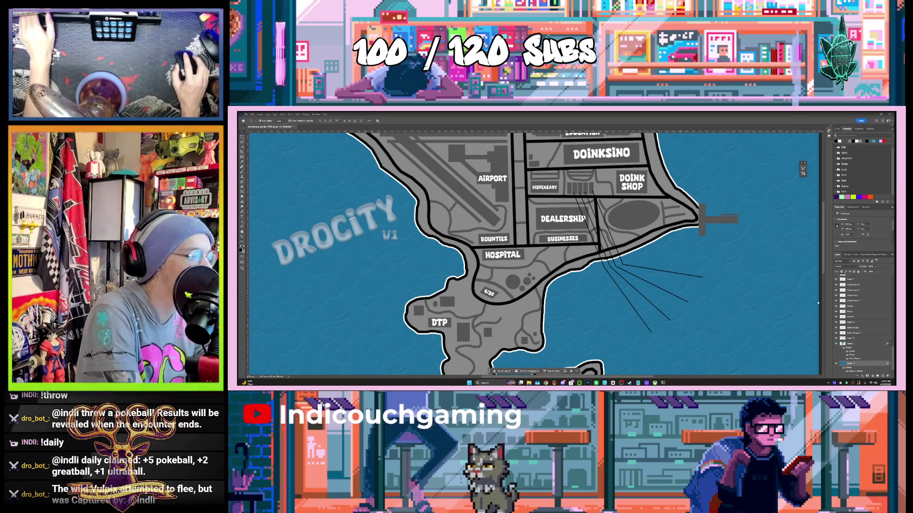
Zoom out to view the whole island map and switch to the Rectangular Marquee tool.
{"action": "scroll", "coordinate": [682, 327], "scroll_direction": "down", "scroll_amount": 1}
{"action": "scroll", "coordinate": [683, 327], "scroll_direction": "down", "scroll_amount": 3}
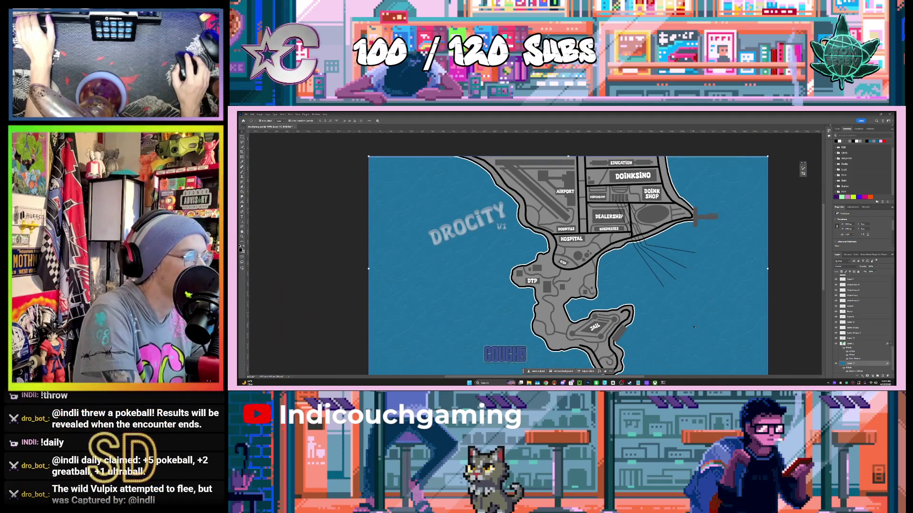
{"action": "scroll", "coordinate": [693, 327], "scroll_direction": "down", "scroll_amount": 1}
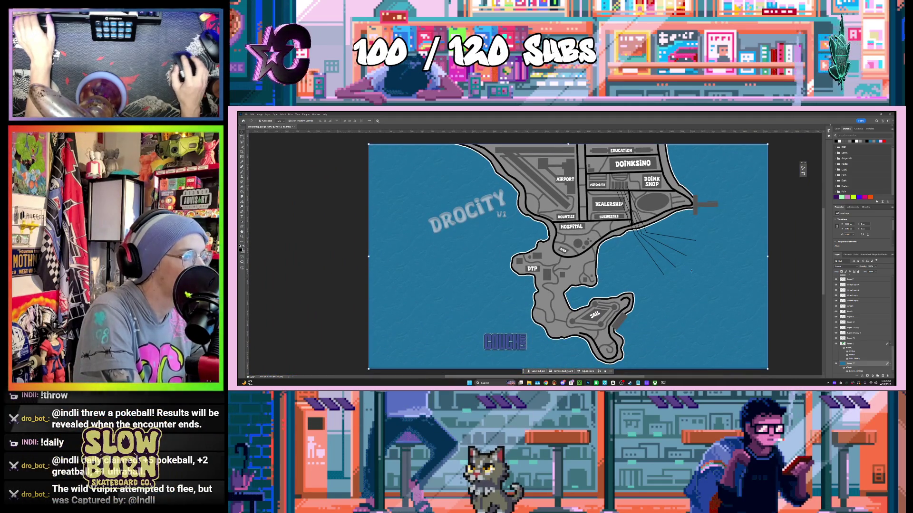
{"action": "scroll", "coordinate": [893, 338], "scroll_direction": "up", "scroll_amount": 3}
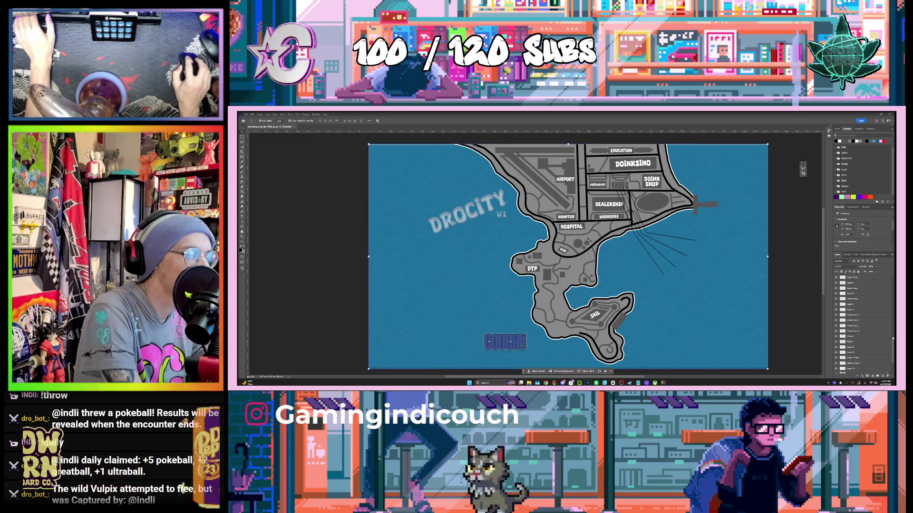
{"action": "left_click_drag", "start_coordinate": [892, 339], "coordinate": [890, 278]}
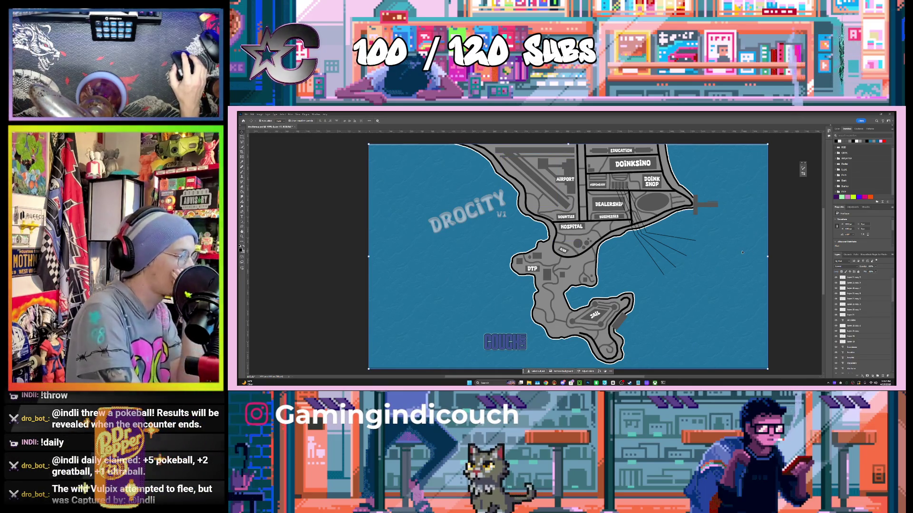
{"action": "key", "text": "m"}
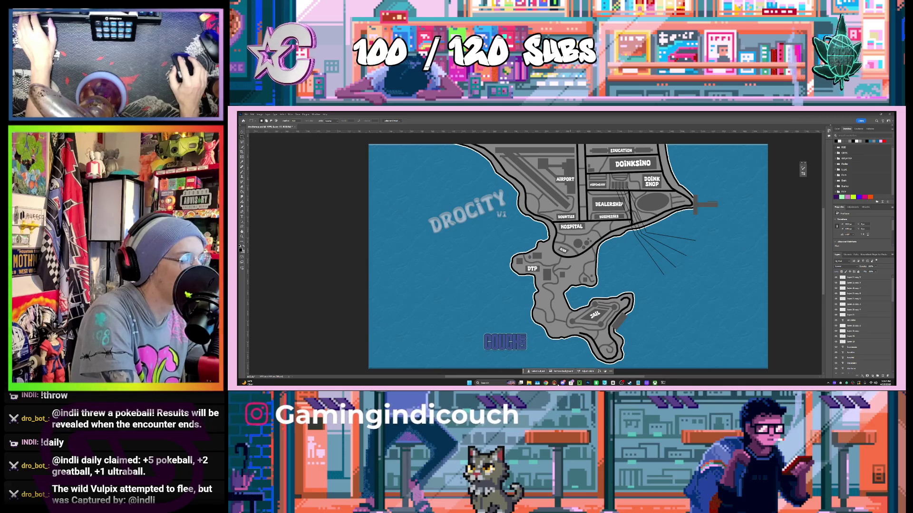
Bring the browser window forward, slide it right, and open a new Speed Dial tab.
{"action": "left_click", "coordinate": [545, 383]}
{"action": "left_click_drag", "start_coordinate": [356, 169], "coordinate": [507, 155]}
{"action": "left_click", "coordinate": [475, 155]}
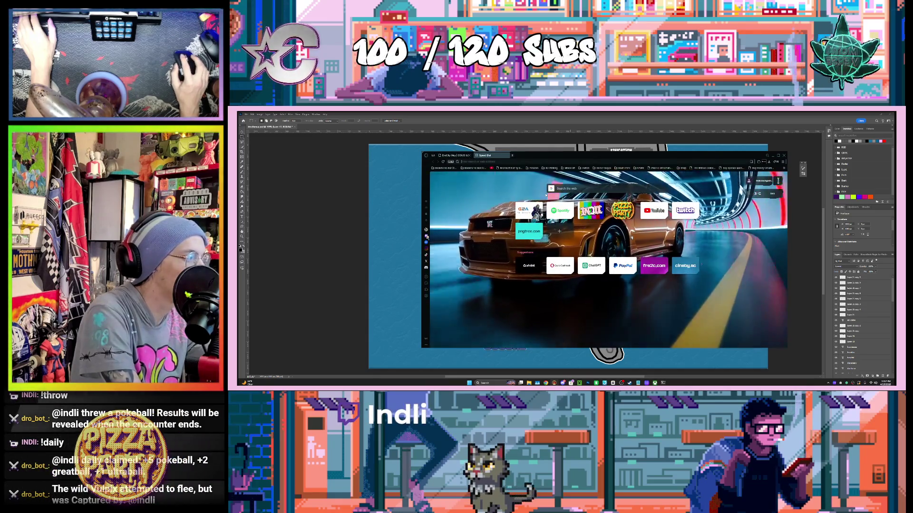
In Twitch, go through the Creator Dashboard to the channel's featured content settings.
{"action": "left_click", "coordinate": [681, 214]}
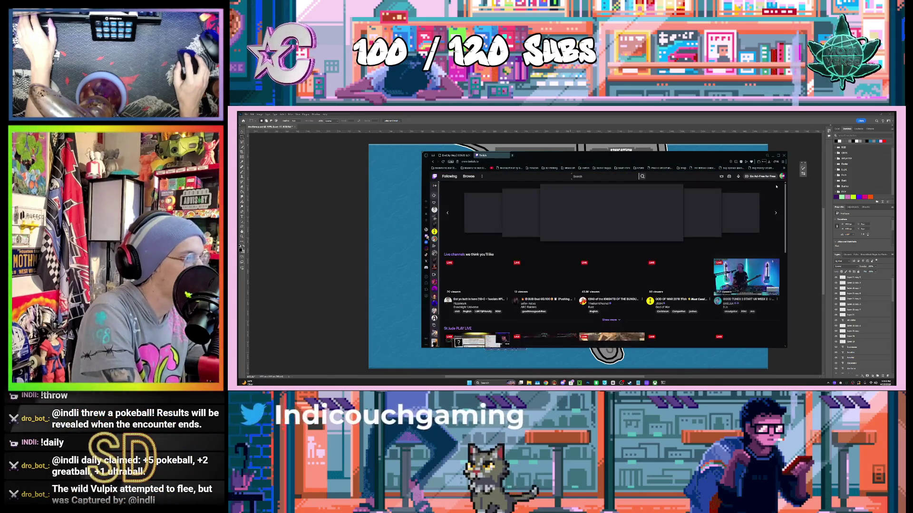
{"action": "left_click", "coordinate": [782, 176]}
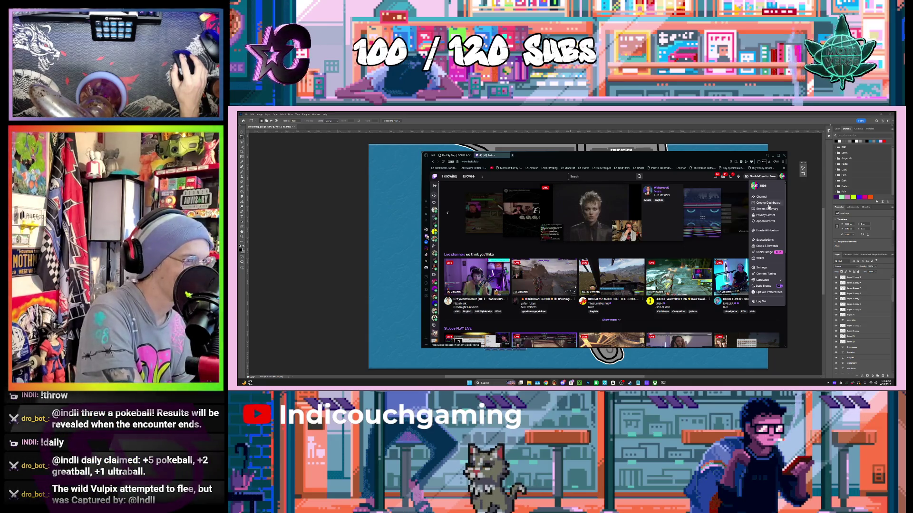
{"action": "left_click", "coordinate": [769, 204]}
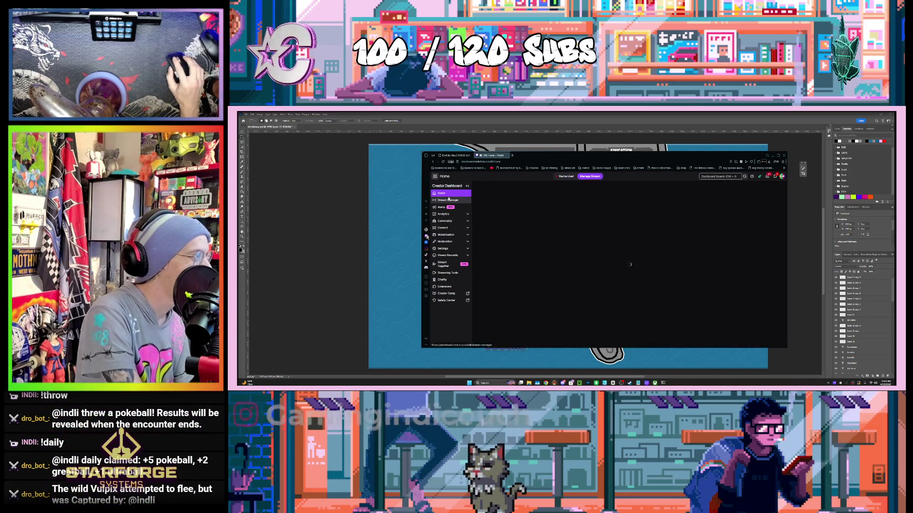
{"action": "left_click", "coordinate": [448, 200]}
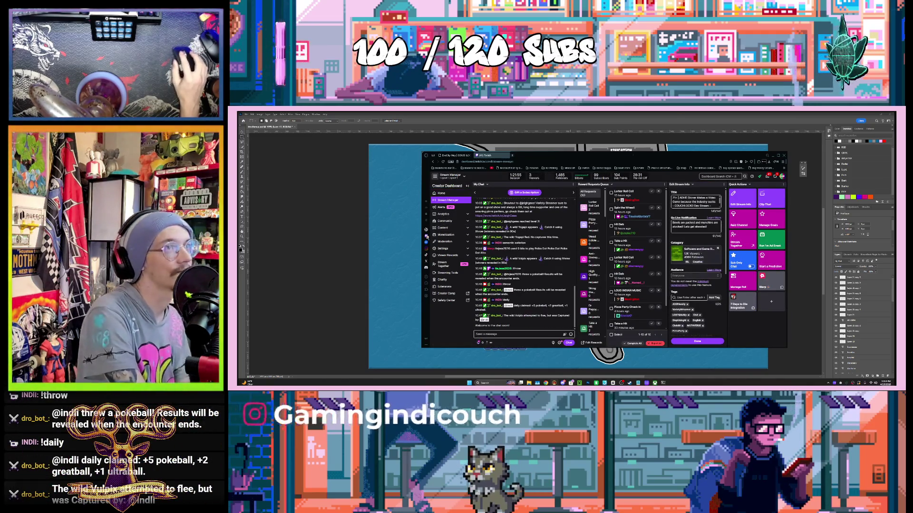
{"action": "left_click", "coordinate": [451, 249]}
{"action": "left_click", "coordinate": [453, 261]}
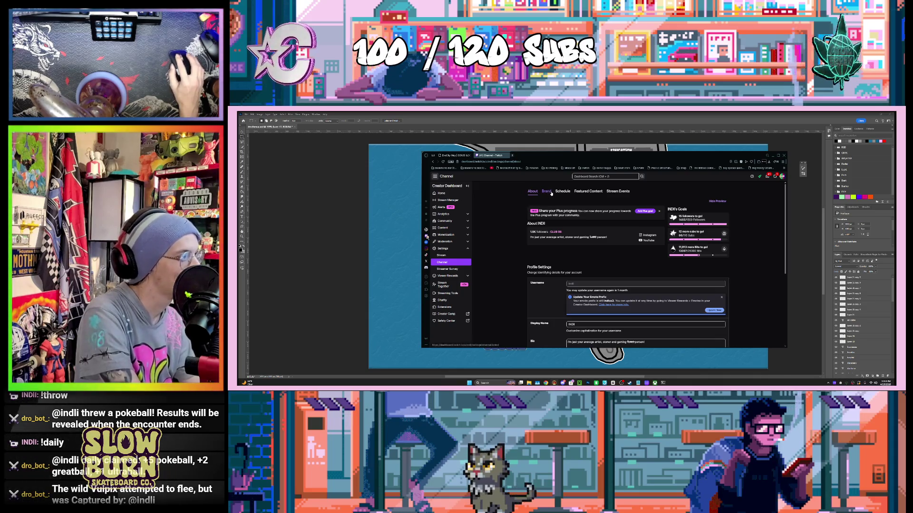
{"action": "left_click", "coordinate": [588, 191]}
{"action": "scroll", "coordinate": [527, 252], "scroll_direction": "down", "scroll_amount": 5}
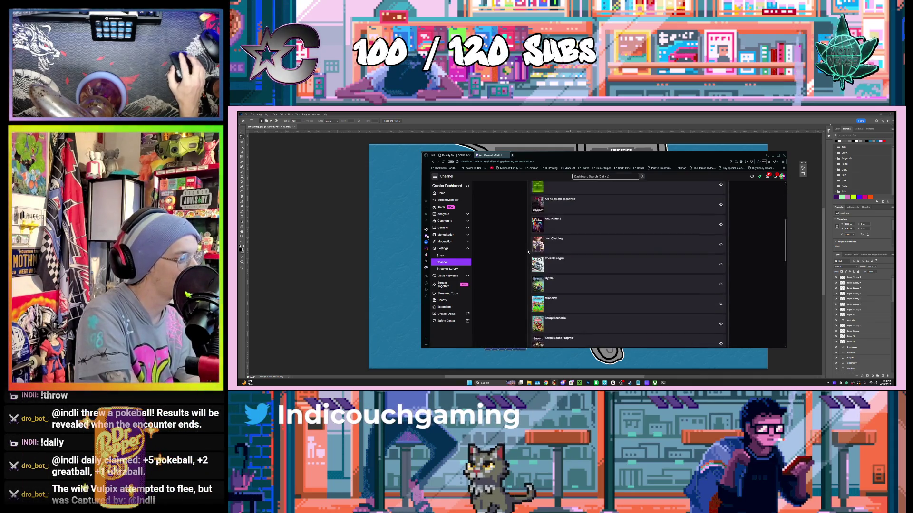
{"action": "scroll", "coordinate": [527, 252], "scroll_direction": "down", "scroll_amount": 5}
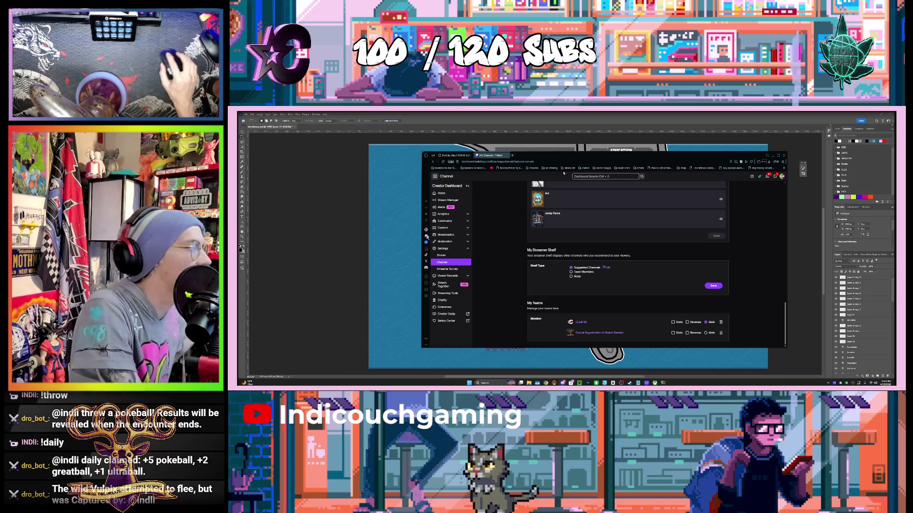
Check the labels on the DroCity Map page, then minimize the browser to return to Photoshop.
{"action": "left_click", "coordinate": [464, 156]}
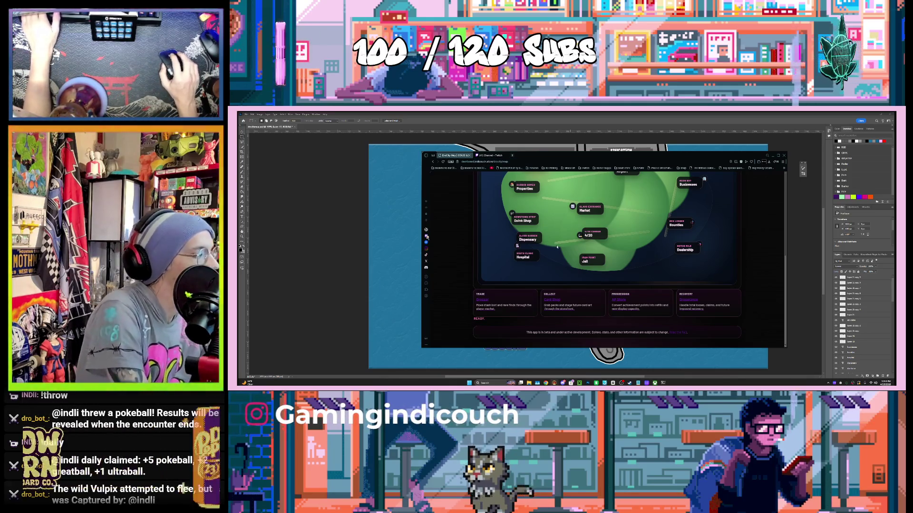
{"action": "scroll", "coordinate": [557, 247], "scroll_direction": "up", "scroll_amount": 2}
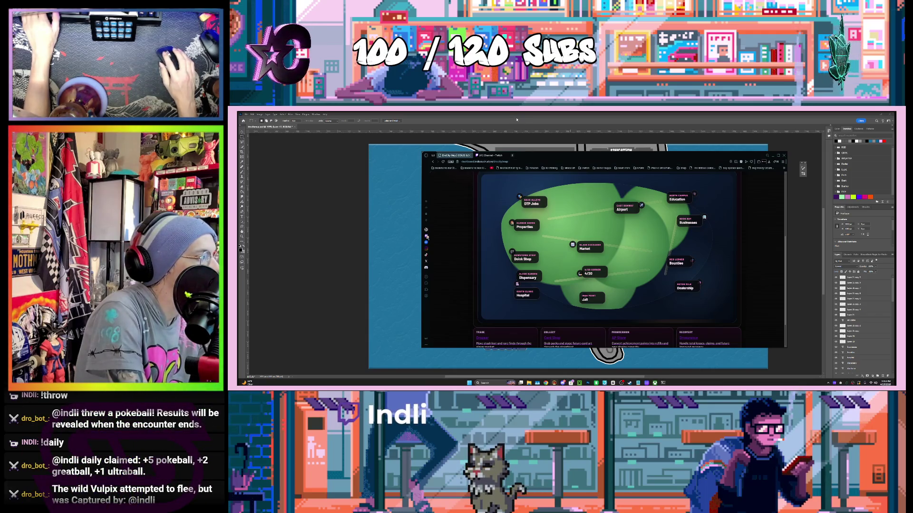
{"action": "scroll", "coordinate": [590, 242], "scroll_direction": "down", "scroll_amount": 2}
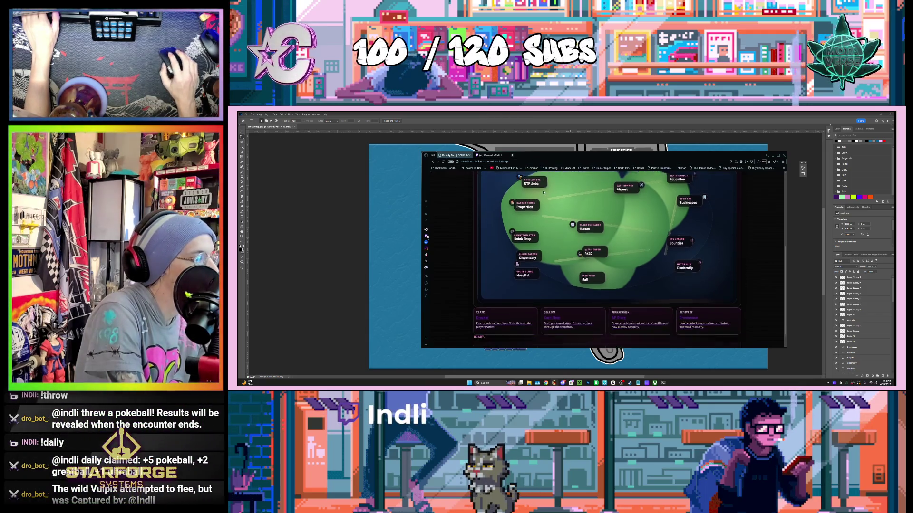
{"action": "left_click", "coordinate": [584, 151]}
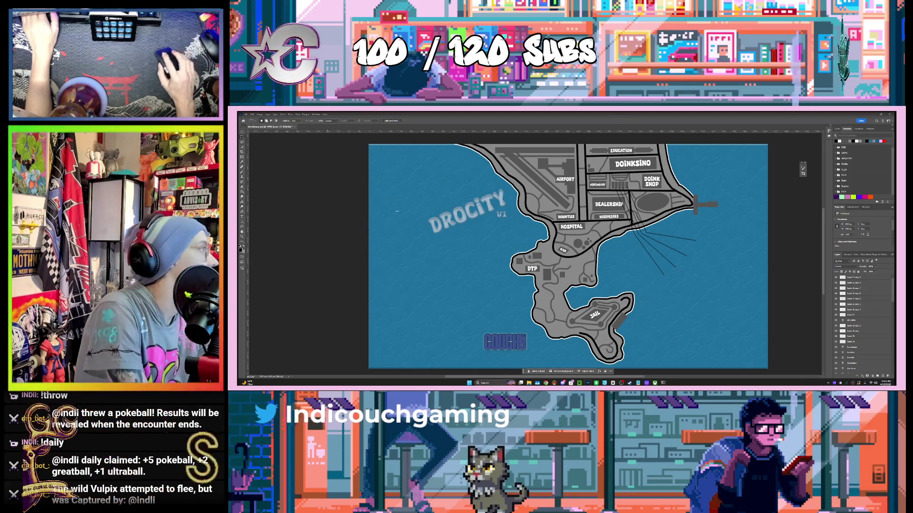
Make a small grey bar capping the topmost fanned leader line over the eastern sea.
{"action": "left_click_drag", "start_coordinate": [698, 238], "coordinate": [747, 245]}
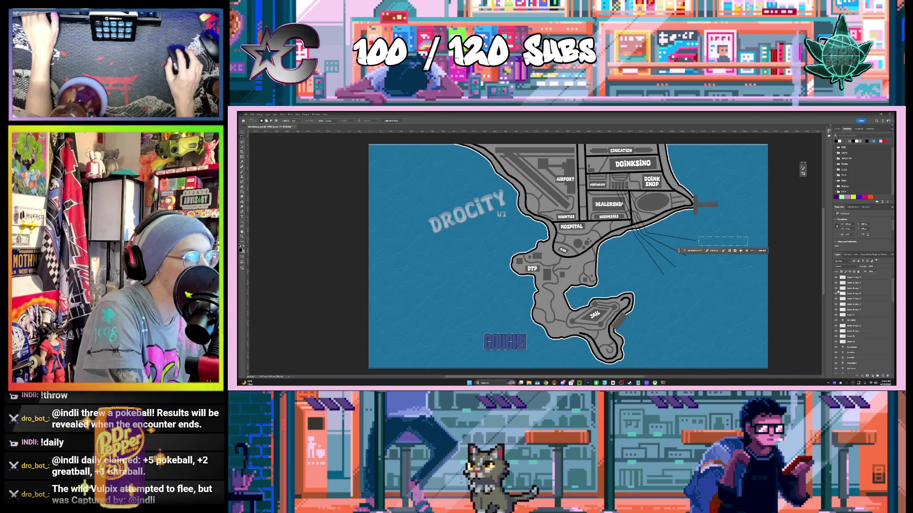
{"action": "scroll", "coordinate": [850, 298], "scroll_direction": "down", "scroll_amount": 5}
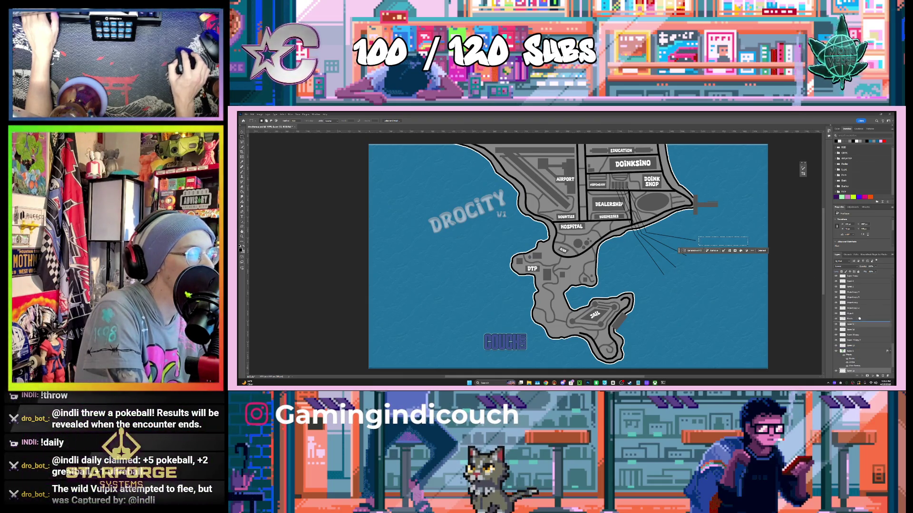
{"action": "scroll", "coordinate": [859, 274], "scroll_direction": "up", "scroll_amount": 2}
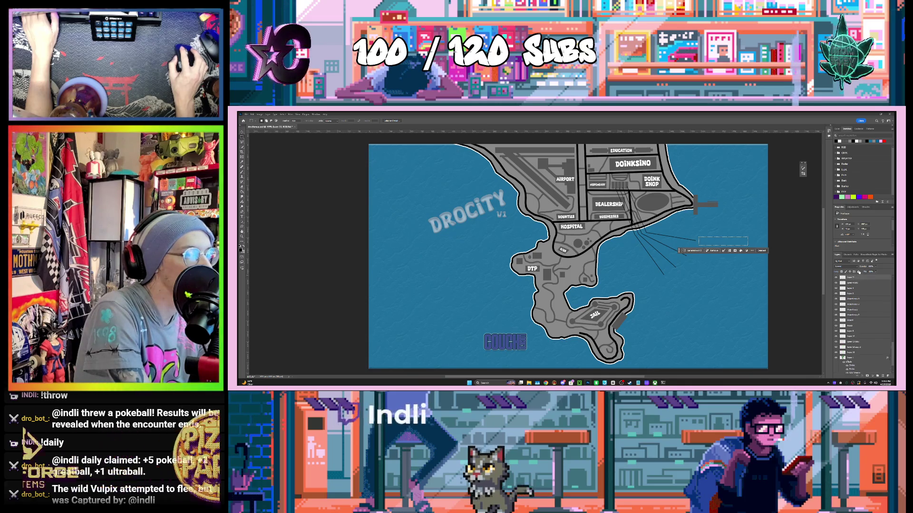
{"action": "scroll", "coordinate": [859, 272], "scroll_direction": "up", "scroll_amount": 2}
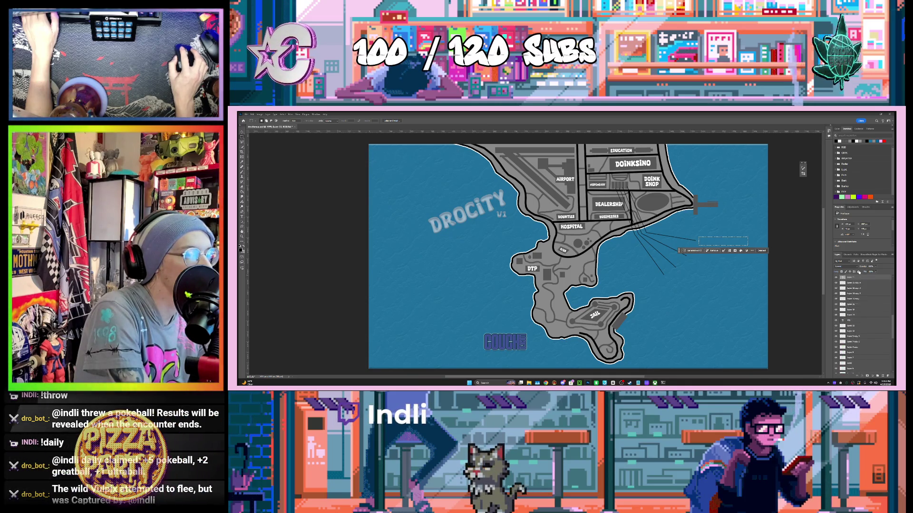
{"action": "scroll", "coordinate": [859, 274], "scroll_direction": "up", "scroll_amount": 3}
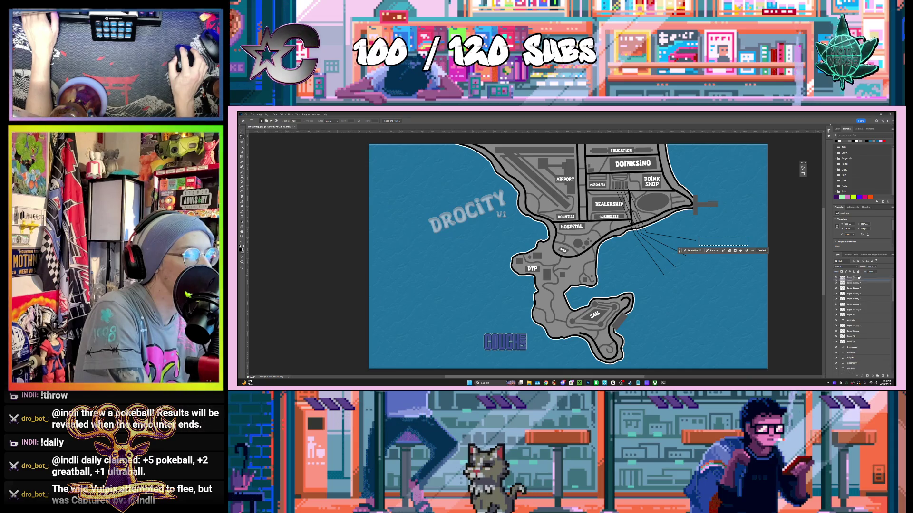
{"action": "scroll", "coordinate": [858, 280], "scroll_direction": "up", "scroll_amount": 1}
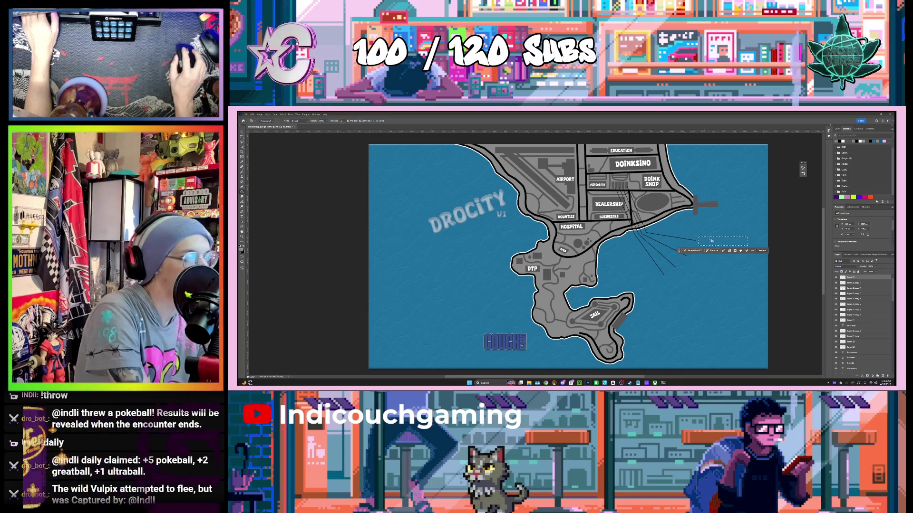
{"action": "left_click", "coordinate": [760, 251]}
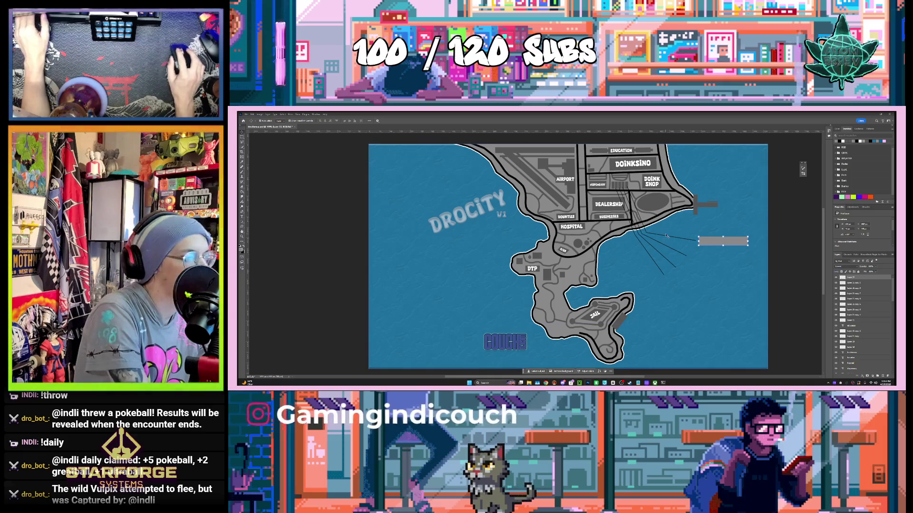
Duplicate the grey bar three times downward, each offset, forming a staggered four-bar column.
{"action": "key", "text": "v"}
{"action": "left_click_drag", "start_coordinate": [716, 245], "coordinate": [710, 259]}
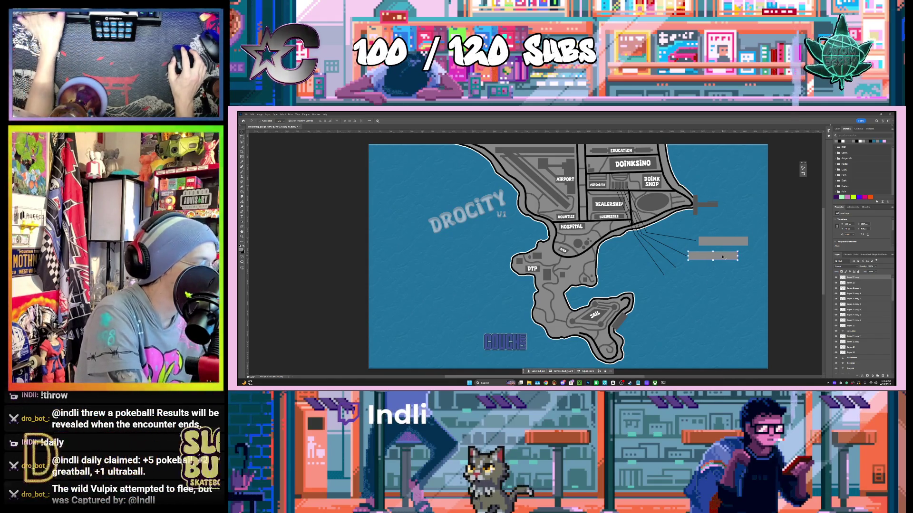
{"action": "left_click_drag", "start_coordinate": [722, 257], "coordinate": [708, 269]}
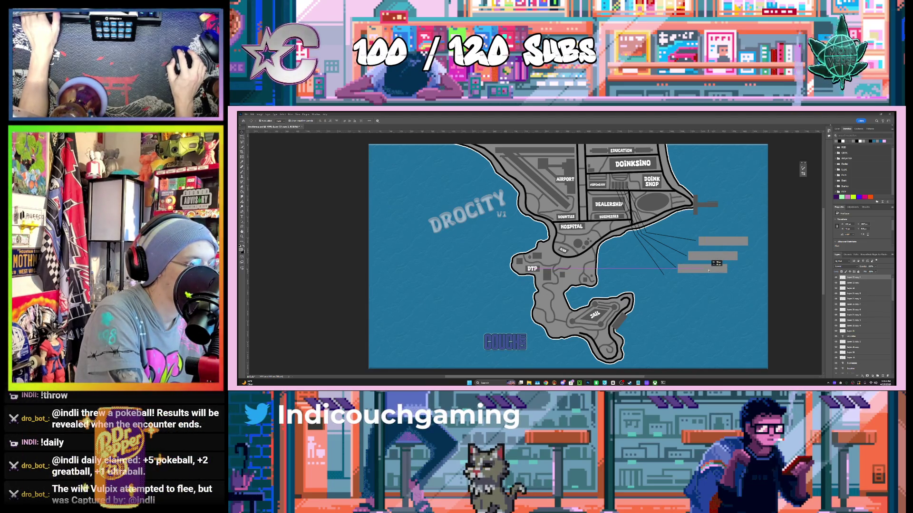
{"action": "left_click_drag", "start_coordinate": [708, 270], "coordinate": [701, 283]}
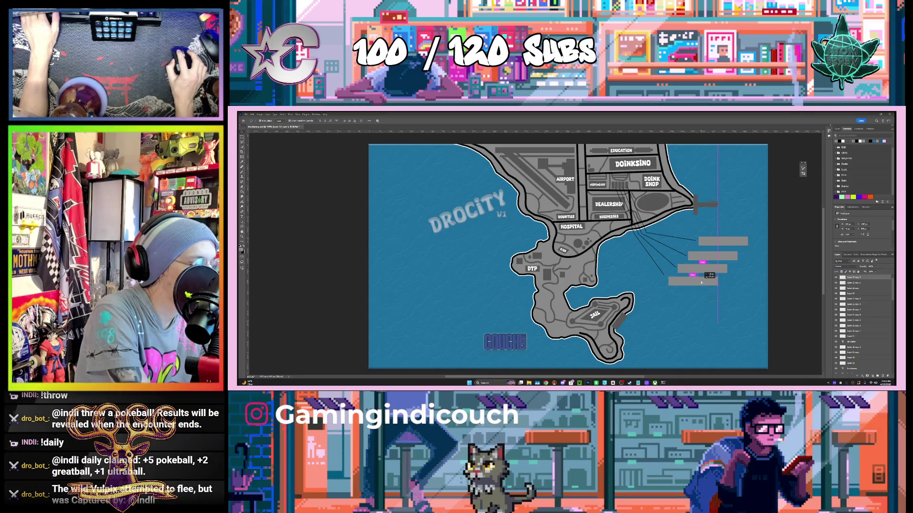
{"action": "left_click", "coordinate": [791, 270]}
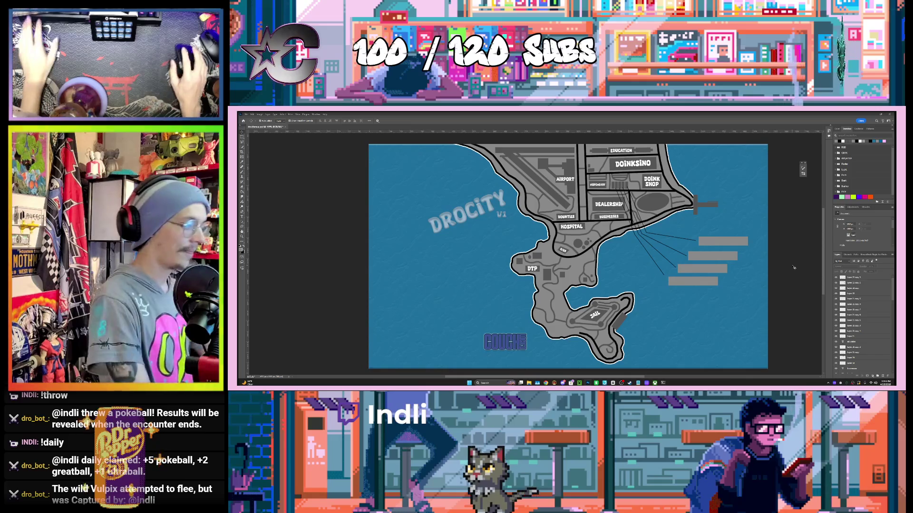
{"action": "left_click", "coordinate": [719, 258]}
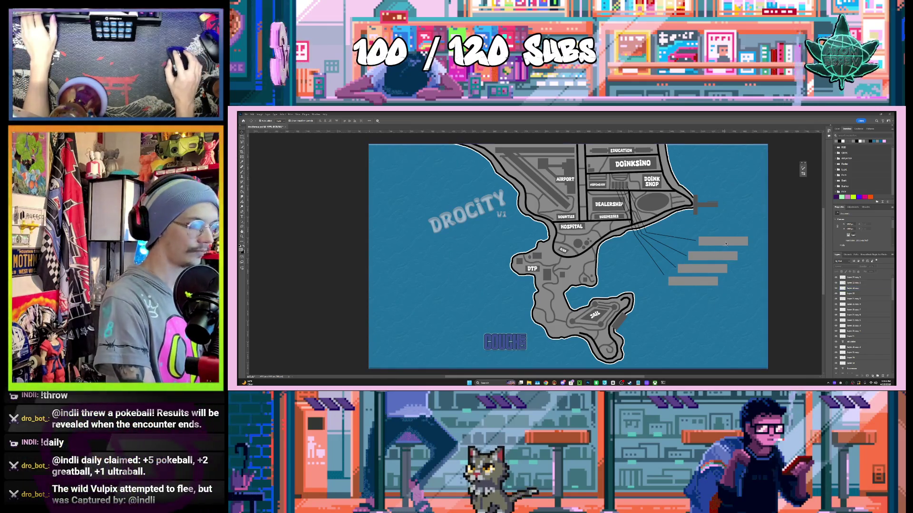
Give the top label bar a stroke outline and a gradient overlay in Layer Style.
{"action": "double_click", "coordinate": [870, 294]}
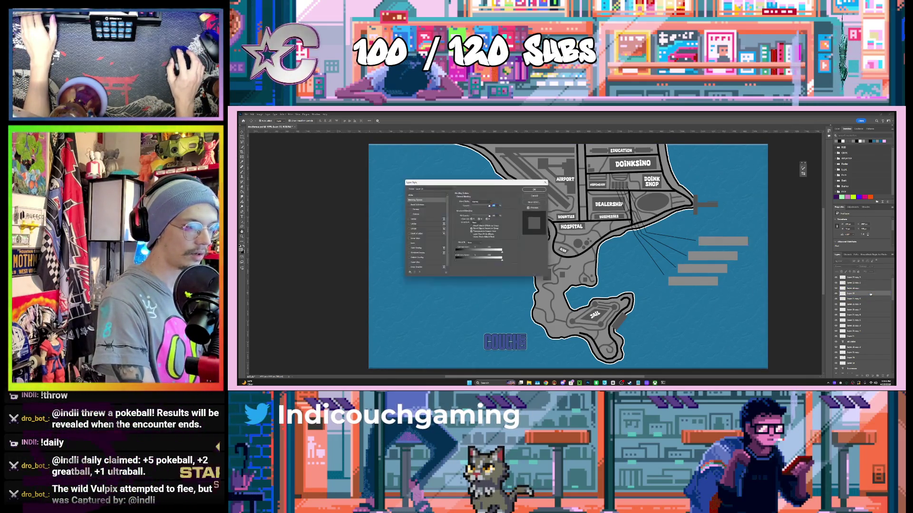
{"action": "left_click", "coordinate": [407, 219]}
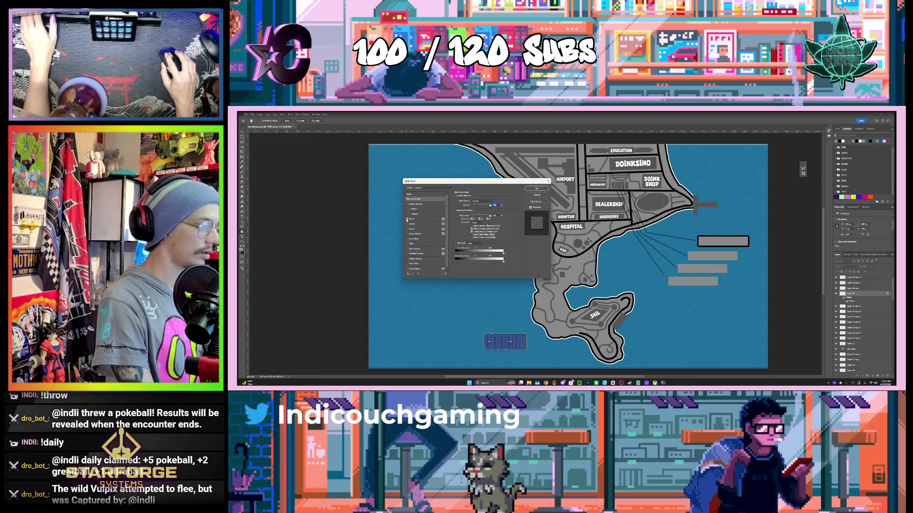
{"action": "left_click", "coordinate": [414, 223]}
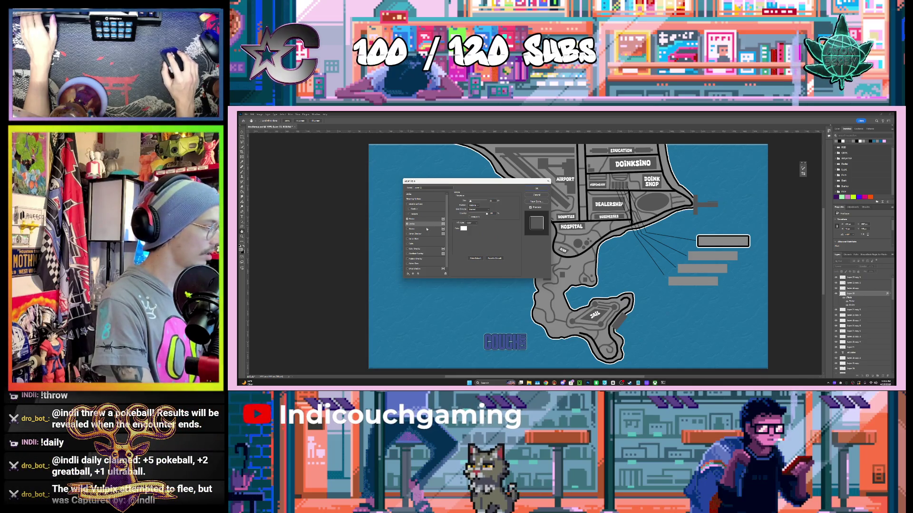
{"action": "left_click", "coordinate": [490, 201]}
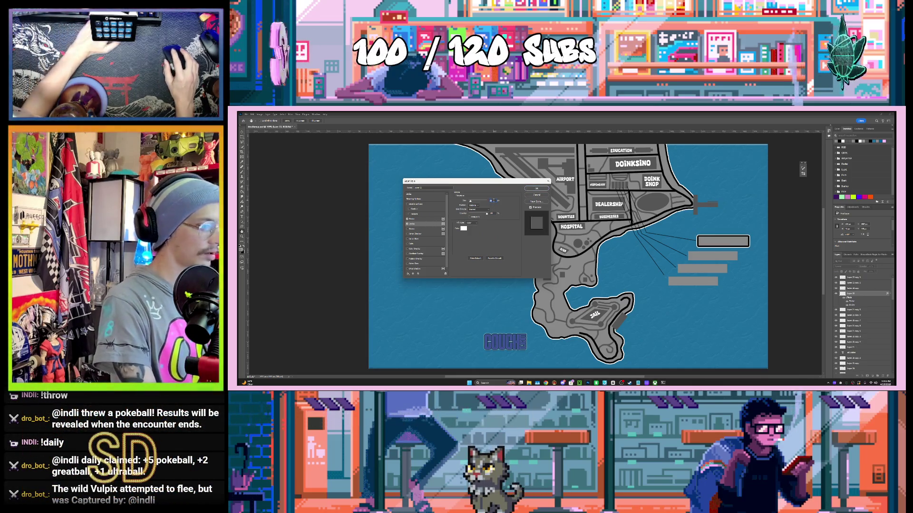
{"action": "left_click", "coordinate": [414, 218]}
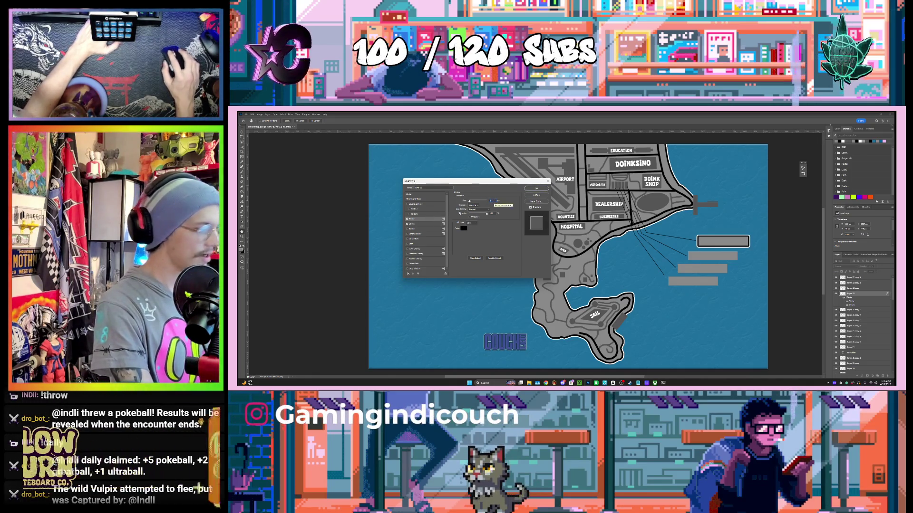
{"action": "left_click", "coordinate": [414, 224]}
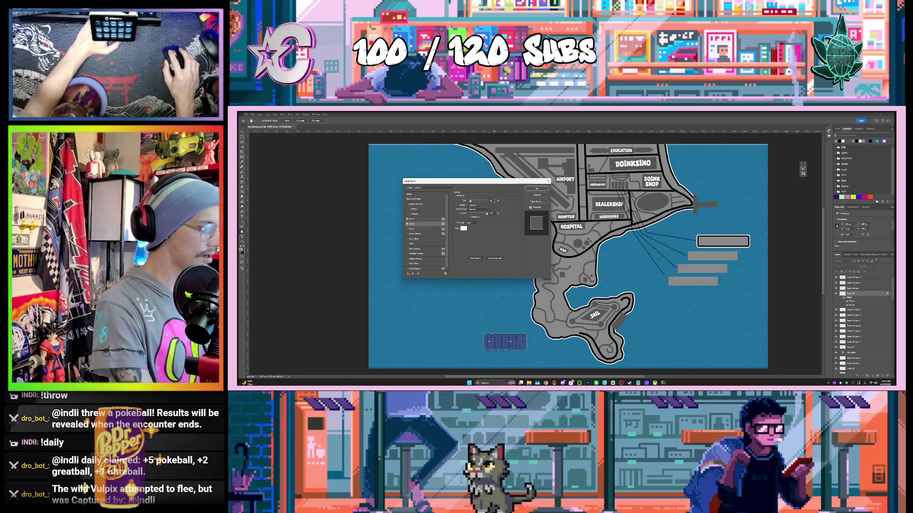
{"action": "double_click", "coordinate": [492, 201]}
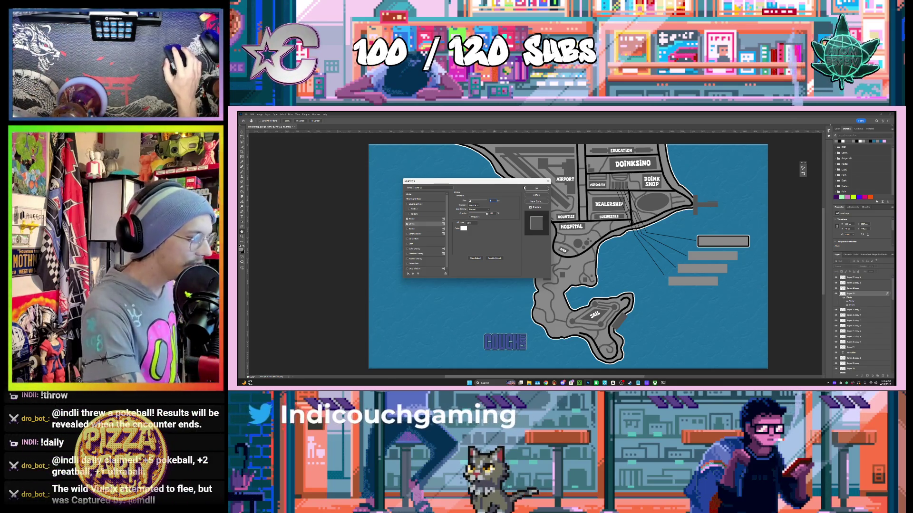
{"action": "left_click", "coordinate": [407, 254]}
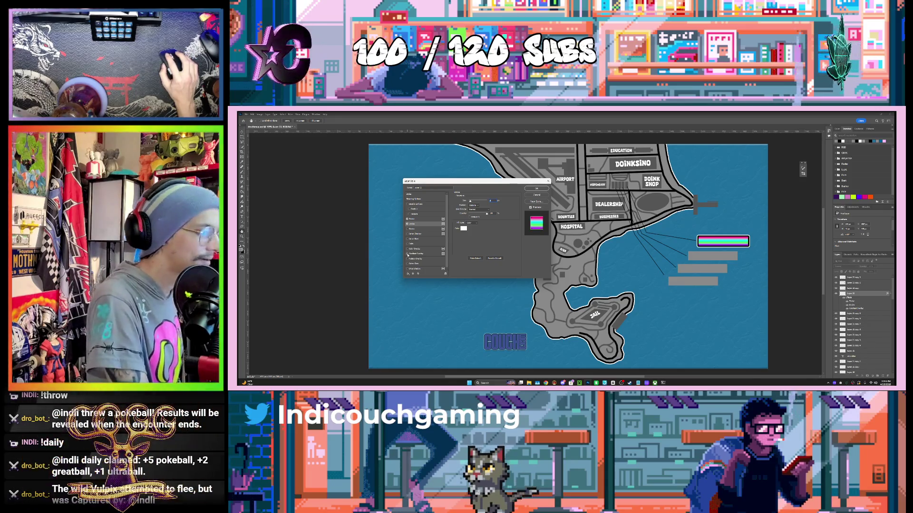
{"action": "left_click", "coordinate": [527, 188]}
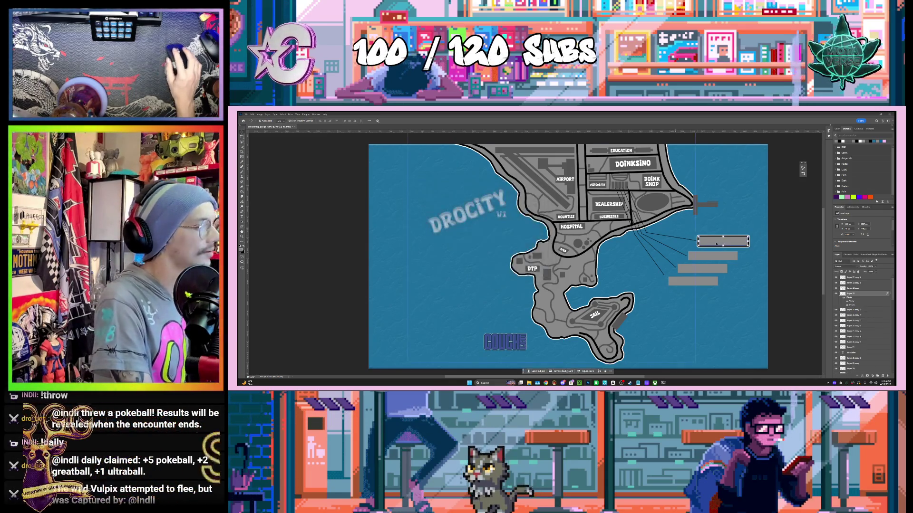
Paste the top bar's layer style onto the second, third and fourth label bars.
{"action": "left_click", "coordinate": [864, 297]}
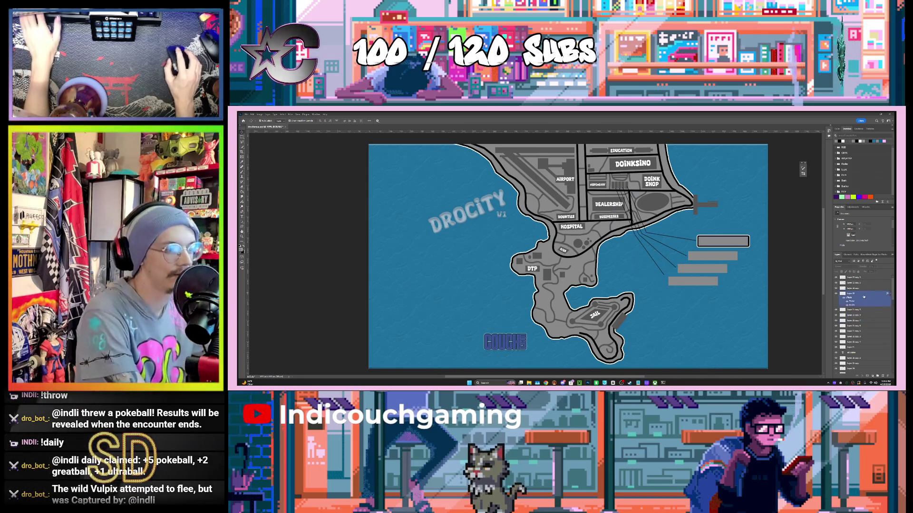
{"action": "right_click", "coordinate": [862, 295]}
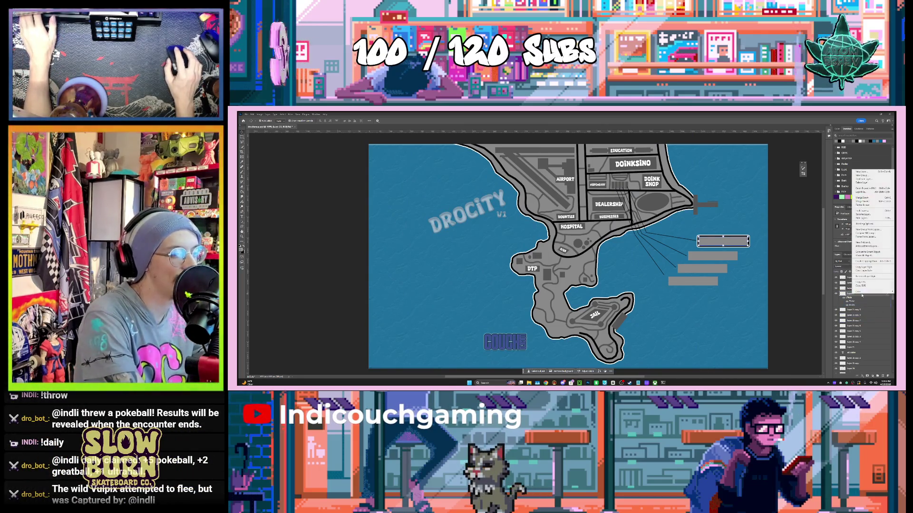
{"action": "left_click", "coordinate": [862, 267]}
{"action": "right_click", "coordinate": [862, 289]}
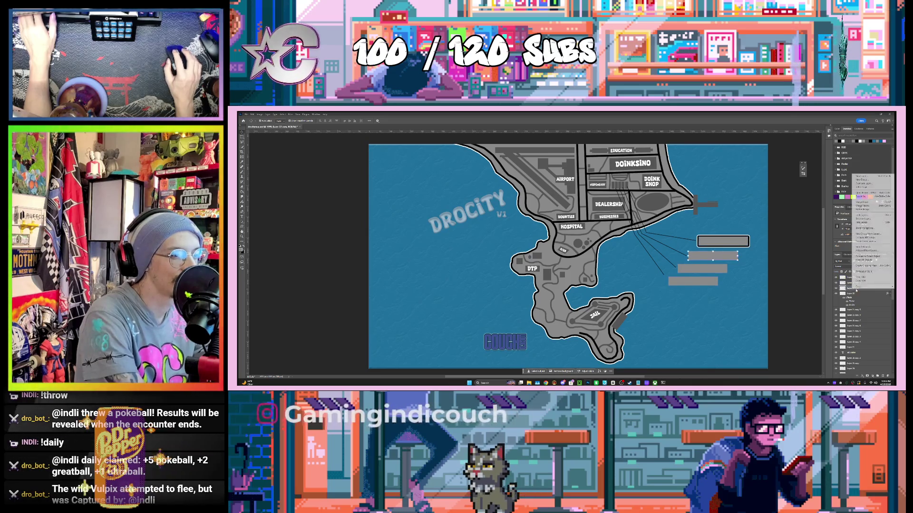
{"action": "left_click", "coordinate": [863, 271]}
{"action": "left_click", "coordinate": [863, 276]}
{"action": "right_click", "coordinate": [863, 277]}
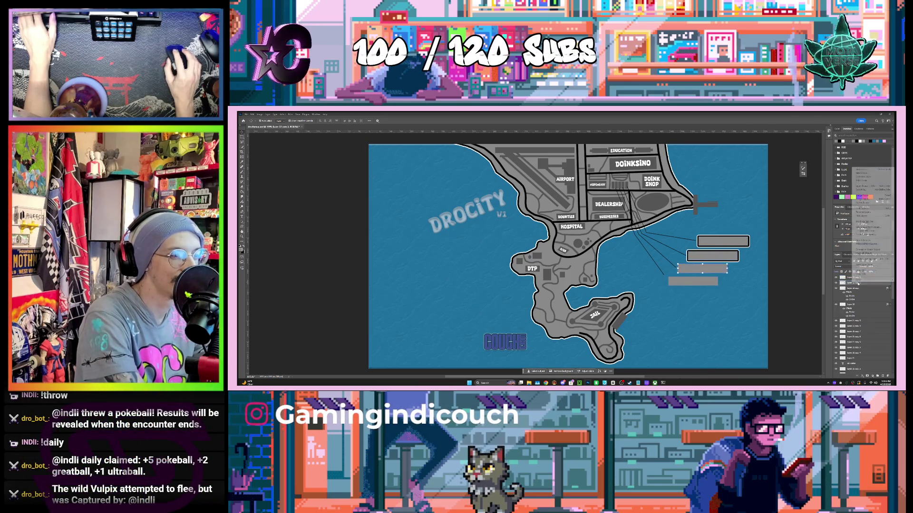
{"action": "left_click", "coordinate": [866, 267]}
{"action": "left_click", "coordinate": [853, 277]}
{"action": "right_click", "coordinate": [853, 277]}
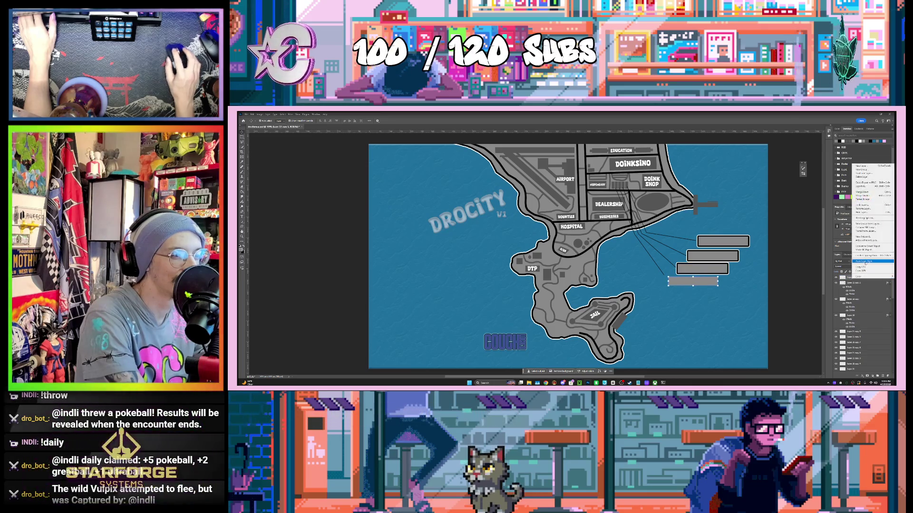
{"action": "left_click", "coordinate": [866, 267]}
{"action": "left_click", "coordinate": [810, 287]}
Drag the lower label bars into a staggered descending stack.
{"action": "left_click_drag", "start_coordinate": [699, 284], "coordinate": [707, 260]}
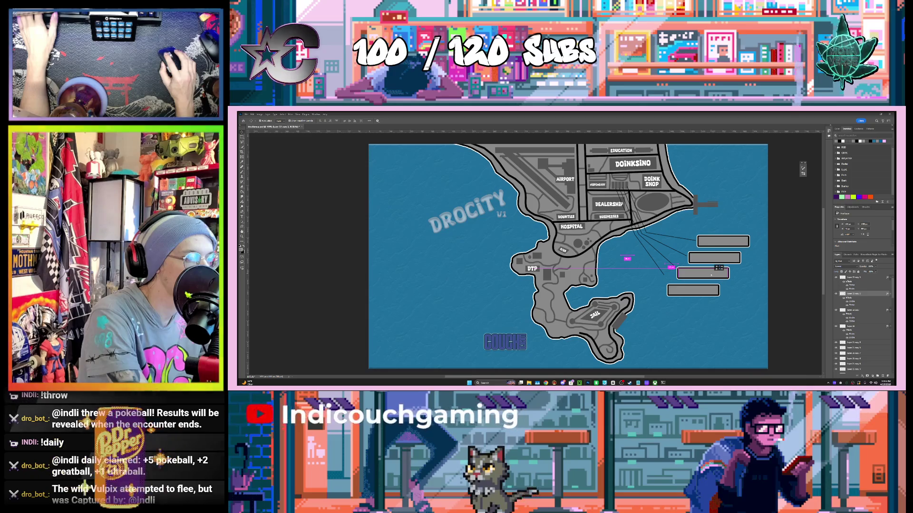
{"action": "left_click", "coordinate": [710, 273]}
{"action": "left_click", "coordinate": [700, 293]}
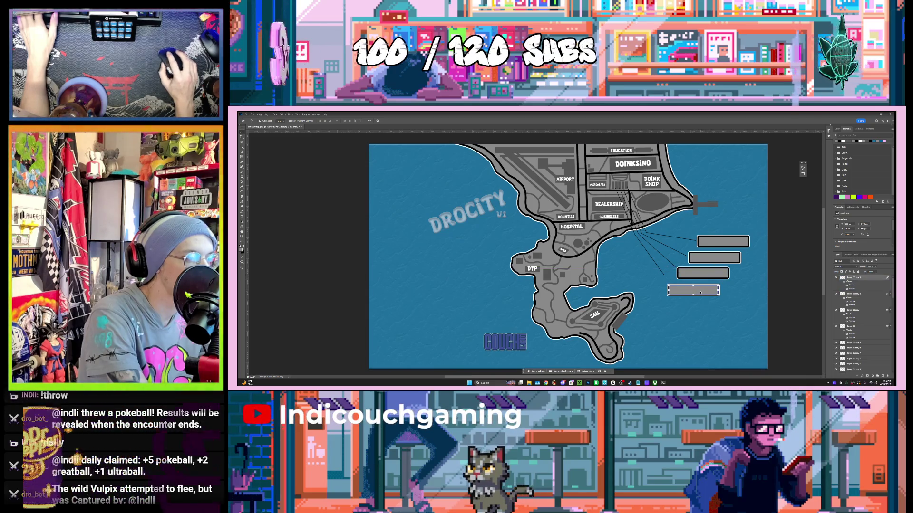
{"action": "left_click_drag", "start_coordinate": [700, 293], "coordinate": [697, 293]}
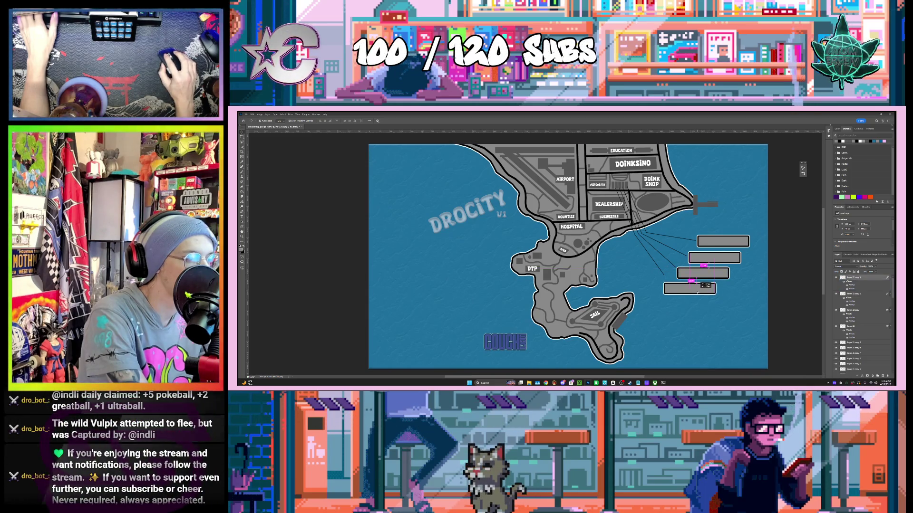
{"action": "left_click", "coordinate": [767, 284]}
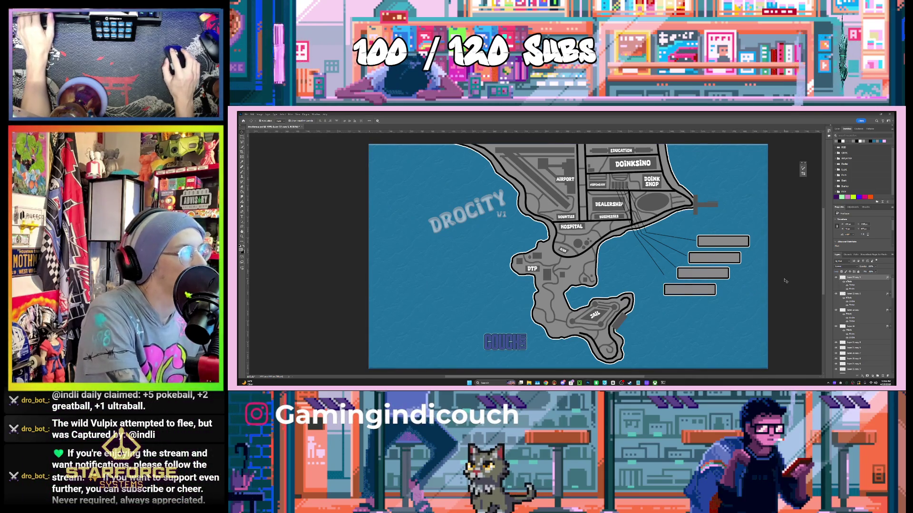
{"action": "left_click", "coordinate": [665, 276]}
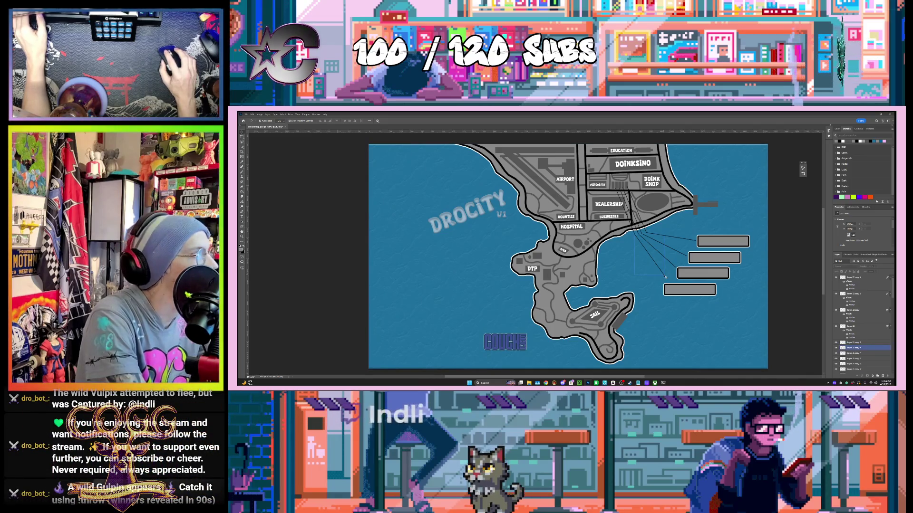
{"action": "left_click", "coordinate": [664, 276]}
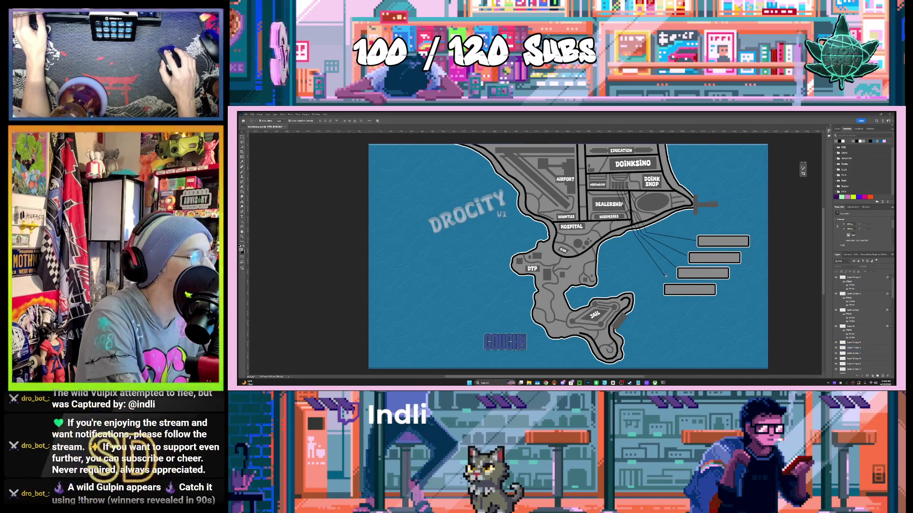
{"action": "key", "text": "ctrl"}
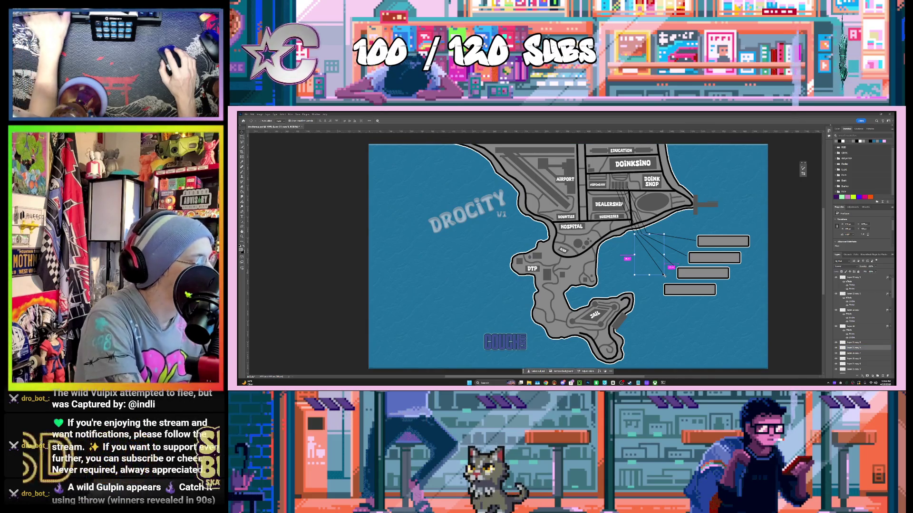
Move the leftmost leader line down so it touches the bottom label bar.
{"action": "scroll", "coordinate": [721, 308], "scroll_direction": "up", "scroll_amount": 3}
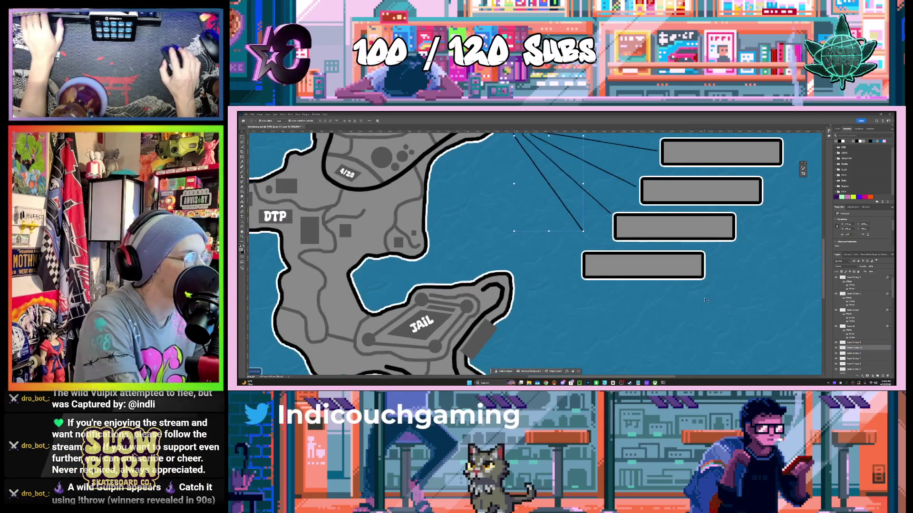
{"action": "left_click", "coordinate": [675, 232], "text": "ctrl"}
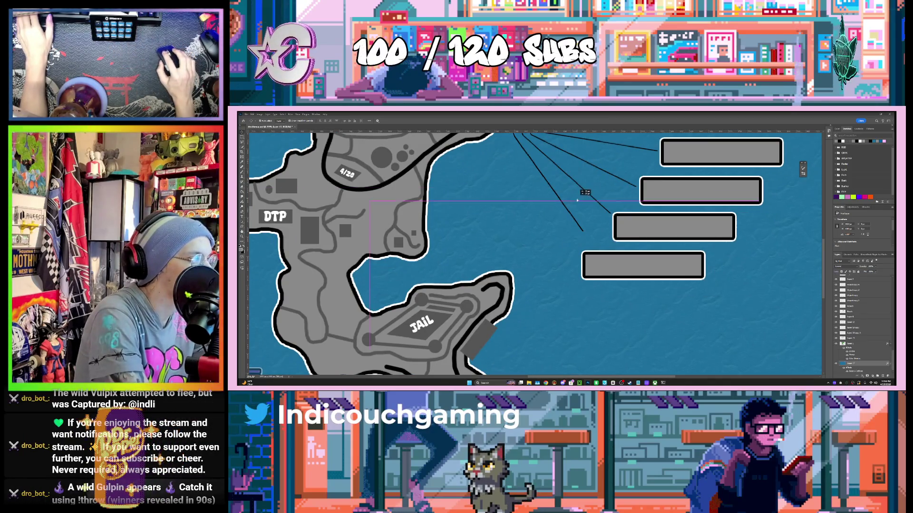
{"action": "left_click", "coordinate": [567, 209], "text": "ctrl"}
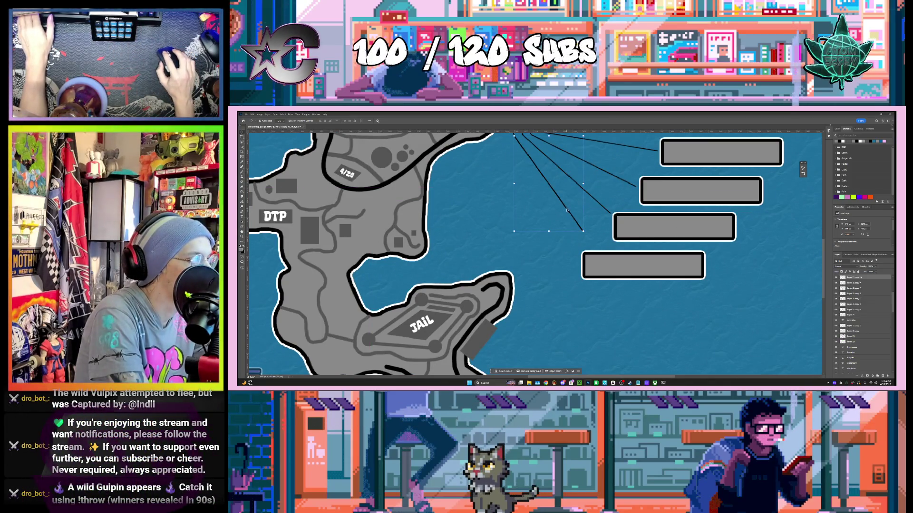
{"action": "left_click_drag", "start_coordinate": [567, 210], "coordinate": [576, 224]}
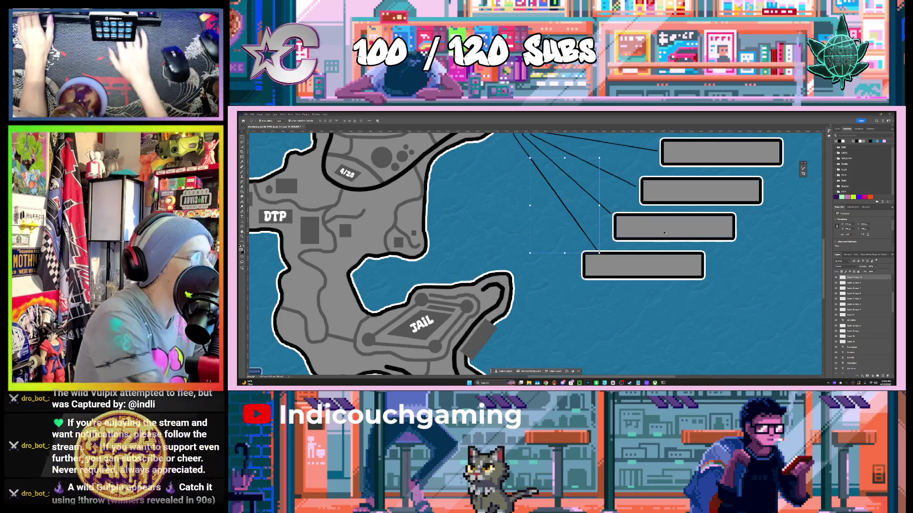
{"action": "left_click", "coordinate": [651, 292]}
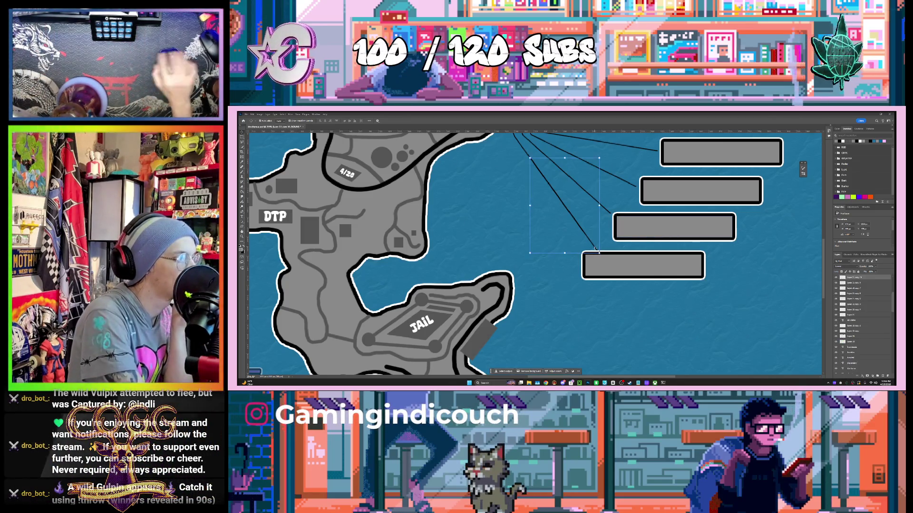
Duplicate the leader line with Ctrl+J and nudge the copy up and left into place.
{"action": "key", "text": "ctrl+j"}
{"action": "key", "text": "shift+Left"}
{"action": "key", "text": "shift+Up"}
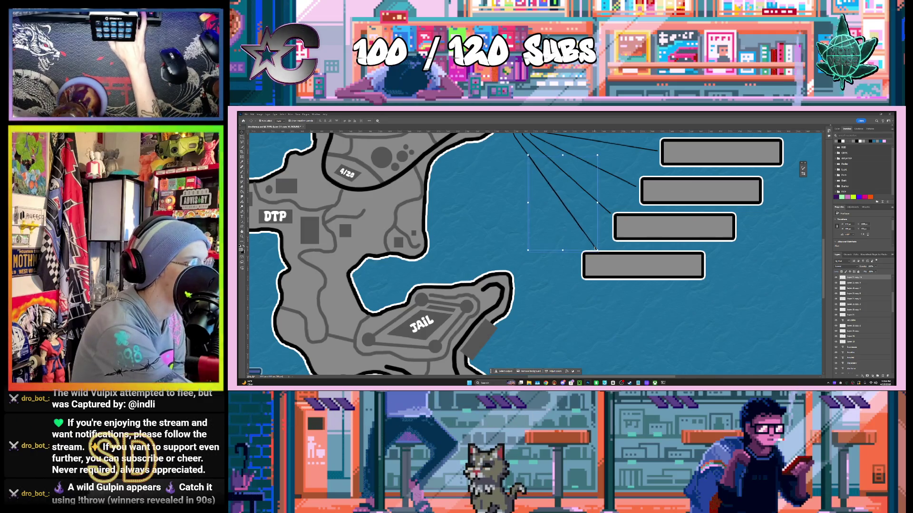
{"action": "key", "text": "shift+Left"}
{"action": "key", "text": "shift+Up"}
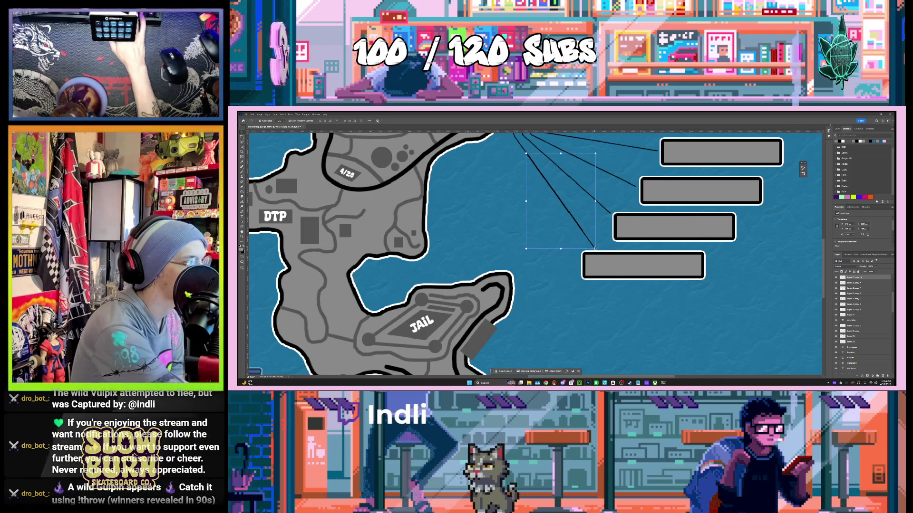
{"action": "key", "text": "Return"}
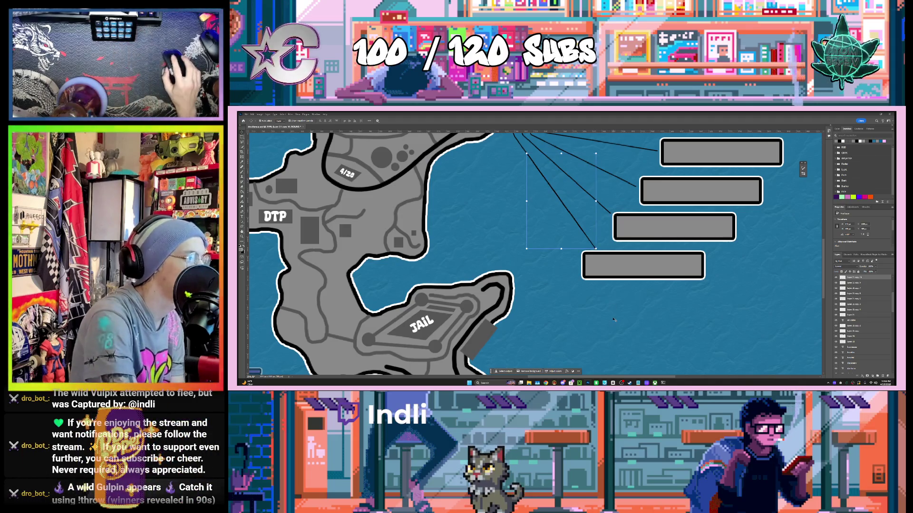
{"action": "scroll", "coordinate": [590, 297], "scroll_direction": "down", "scroll_amount": 5}
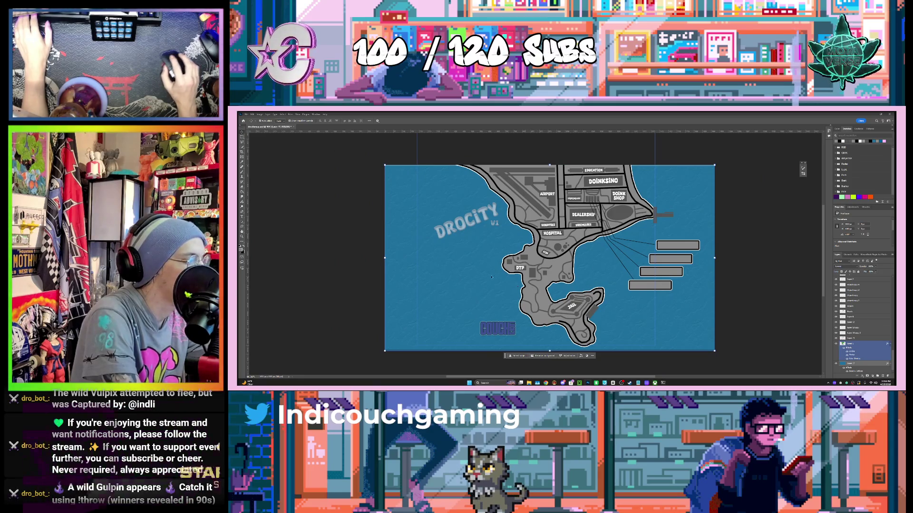
Try a stroke outline on the island shape layer, then cancel without changing it.
{"action": "left_click", "coordinate": [491, 277]}
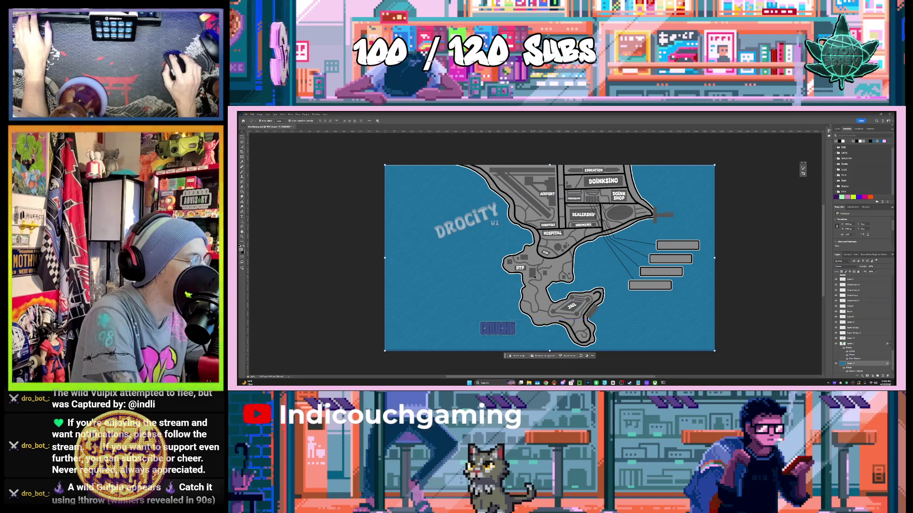
{"action": "left_click", "coordinate": [534, 276]}
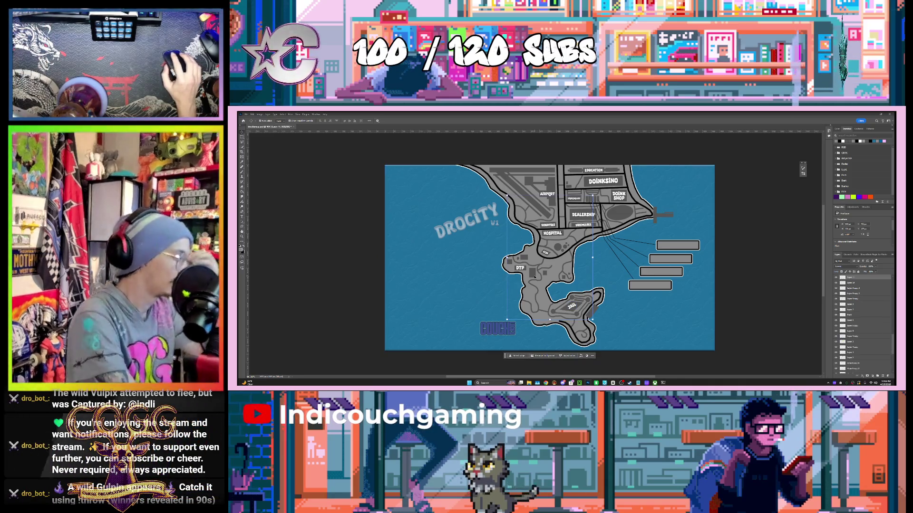
{"action": "double_click", "coordinate": [871, 278]}
{"action": "mouse_move", "coordinate": [473, 181]}
{"action": "left_mouse_down"}
{"action": "mouse_move", "coordinate": [718, 267]}
{"action": "mouse_move", "coordinate": [729, 262]}
{"action": "left_mouse_up"}
{"action": "left_click", "coordinate": [662, 300]}
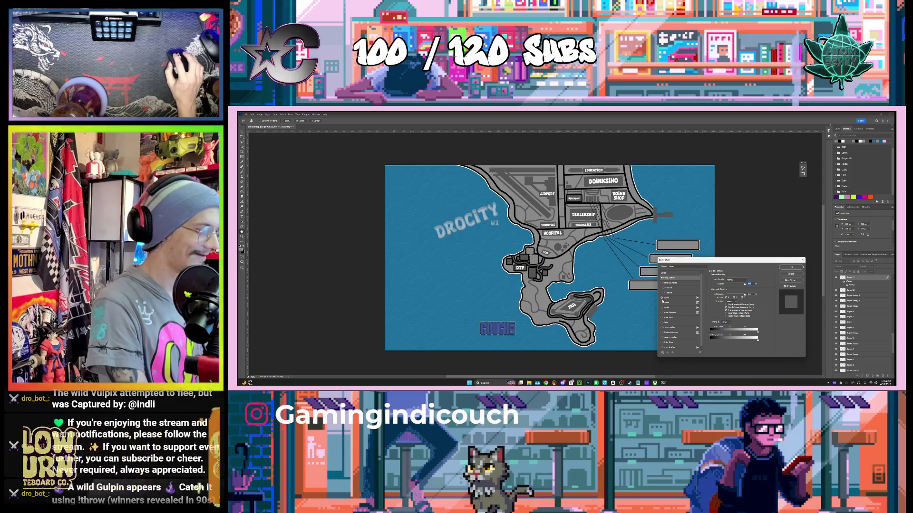
{"action": "left_click", "coordinate": [666, 302]}
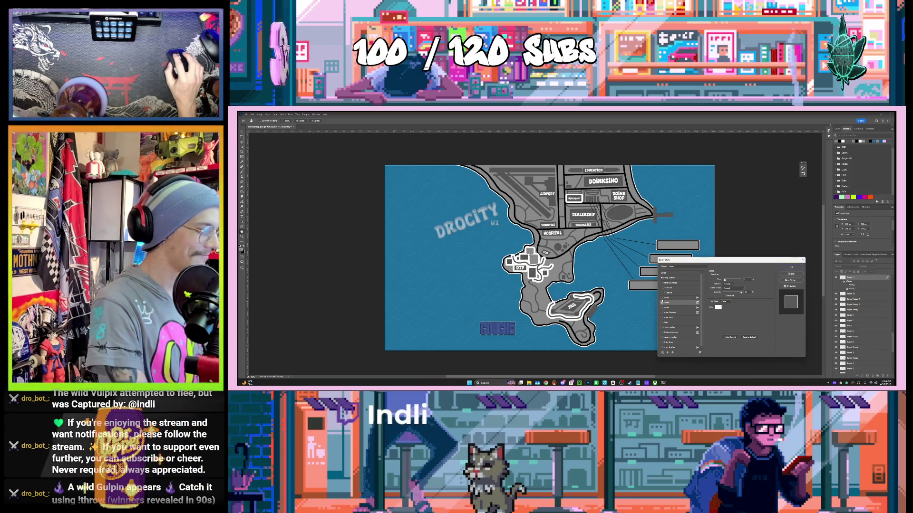
{"action": "left_click", "coordinate": [789, 275]}
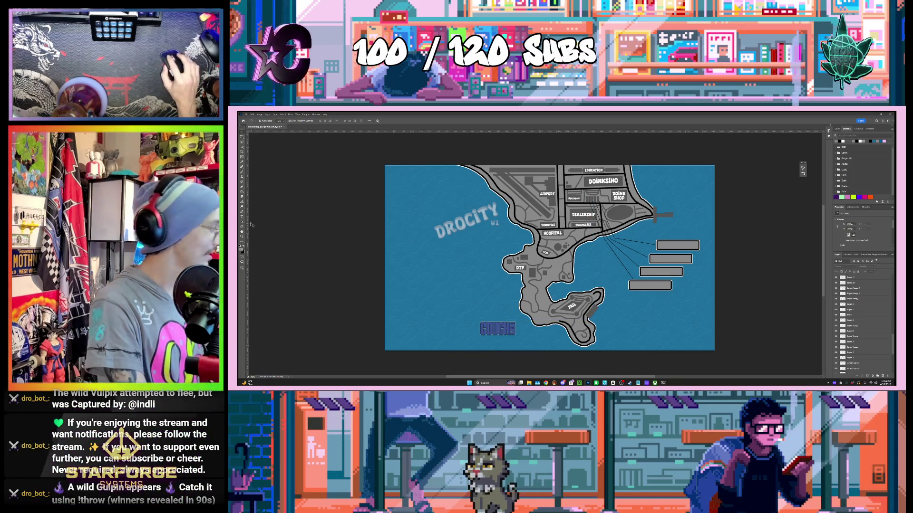
Create a placeholder text layer on the top grey label bar.
{"action": "key", "text": "t"}
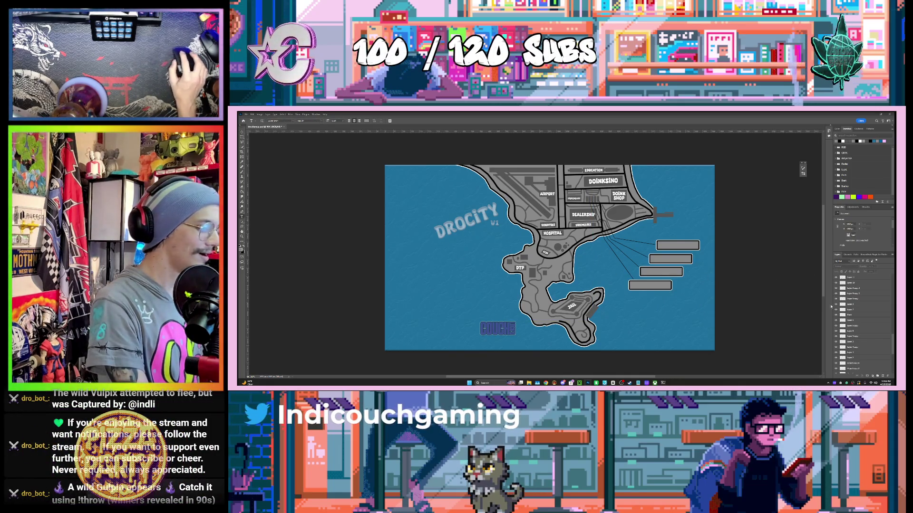
{"action": "scroll", "coordinate": [851, 309], "scroll_direction": "up", "scroll_amount": 5}
{"action": "left_click", "coordinate": [862, 277]}
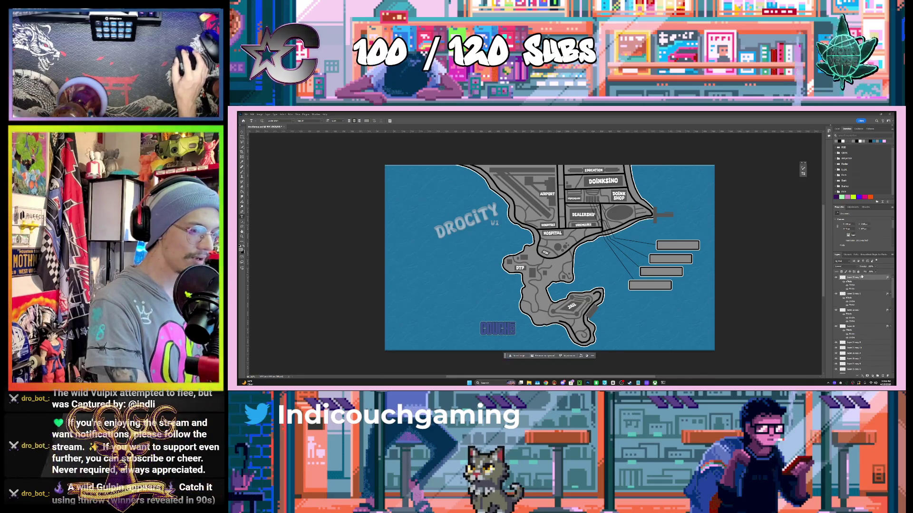
{"action": "left_click", "coordinate": [652, 243]}
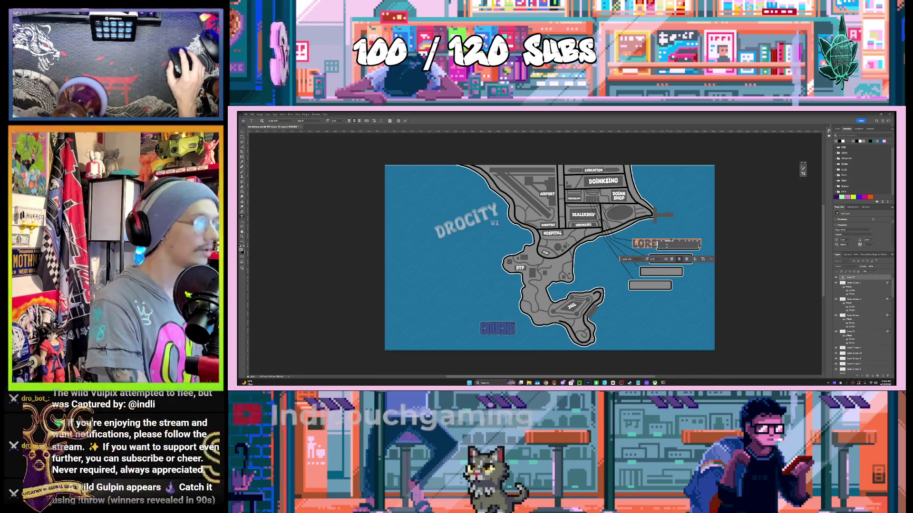
Write DROZAAR in white (#ffffff) text, sized and centred on the top bar.
{"action": "key", "text": "BackSpace"}
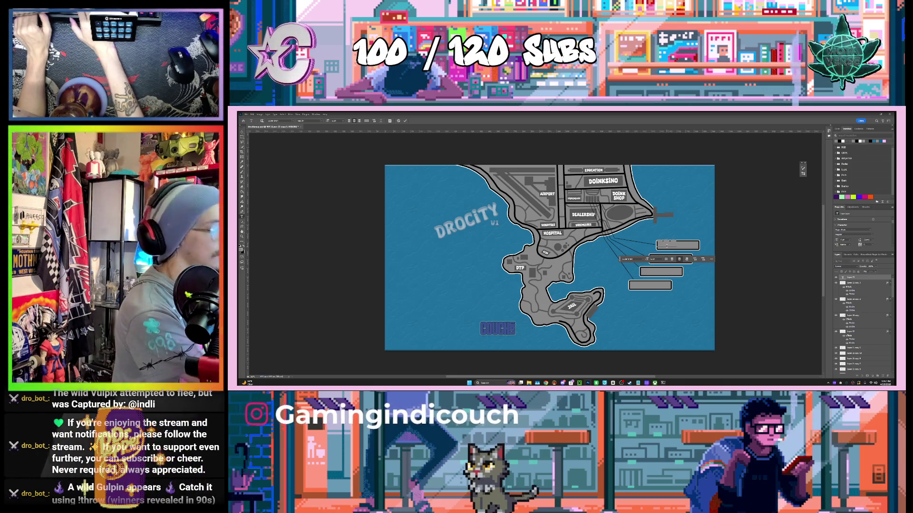
{"action": "type", "text": "DRO"}
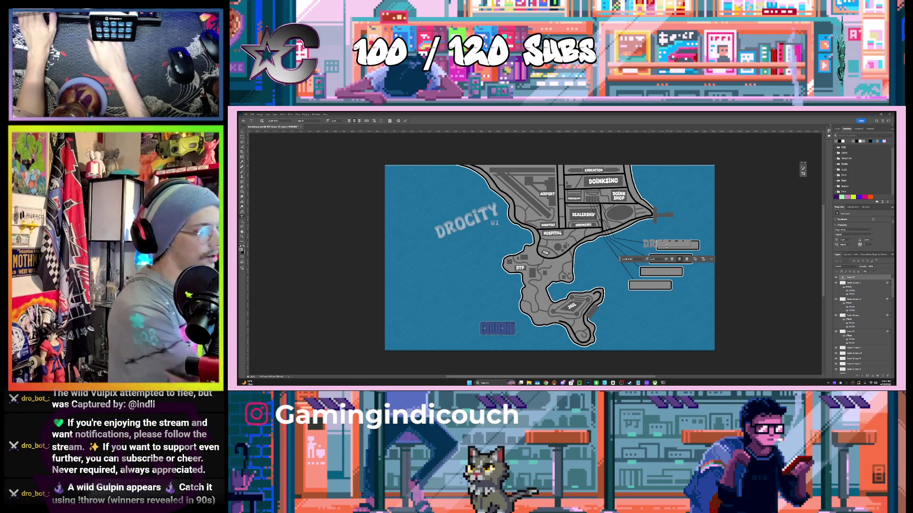
{"action": "left_click", "coordinate": [666, 259]}
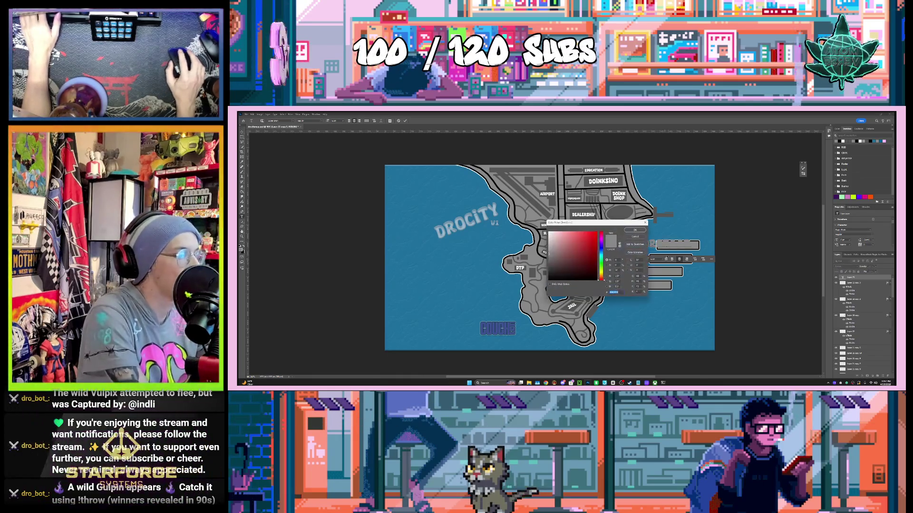
{"action": "type", "text": "ffffff"}
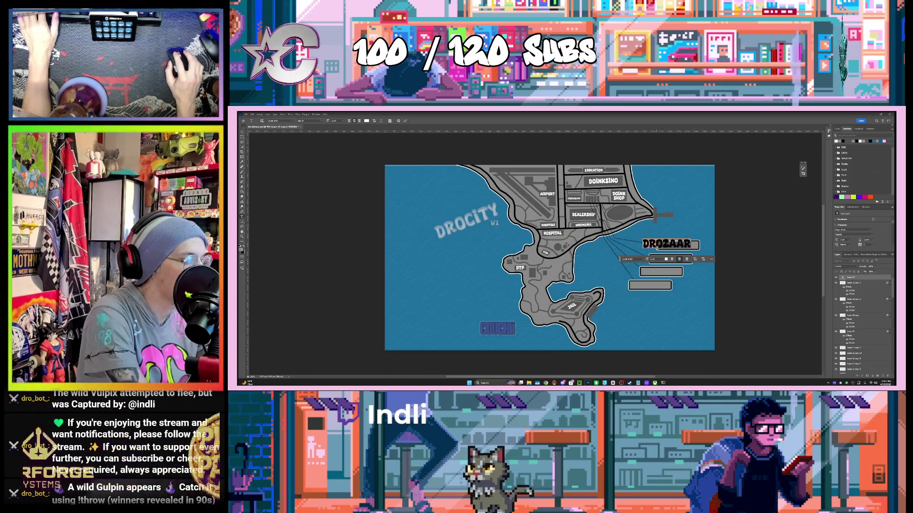
{"action": "left_click_drag", "start_coordinate": [647, 259], "coordinate": [637, 259]}
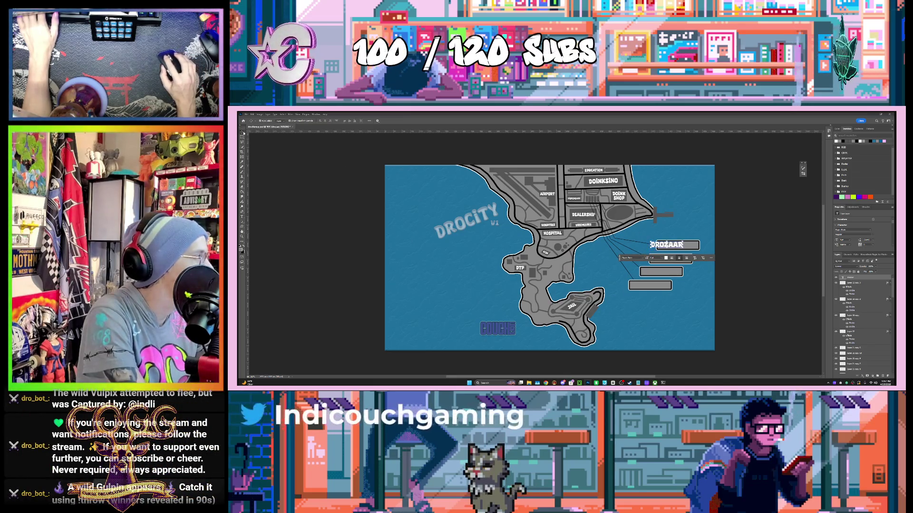
{"action": "key", "text": "Escape"}
{"action": "key", "text": "v"}
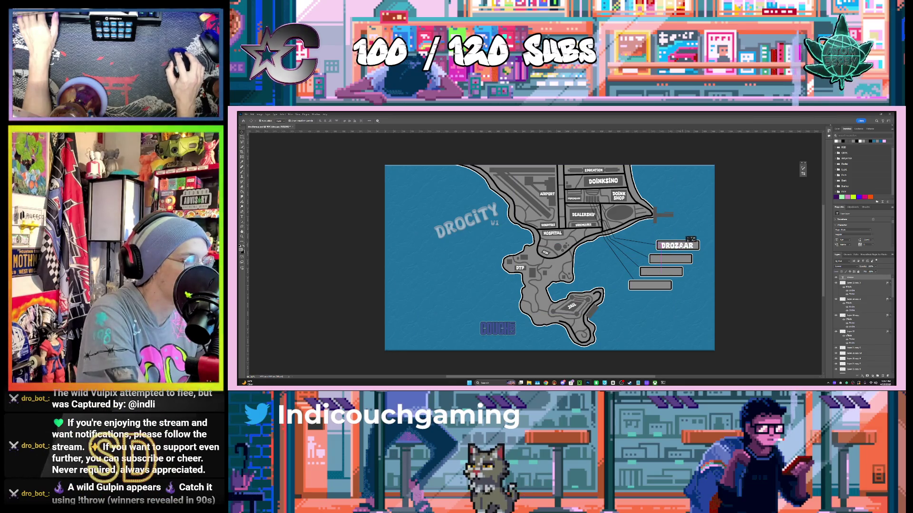
{"action": "left_click_drag", "start_coordinate": [686, 239], "coordinate": [703, 246]}
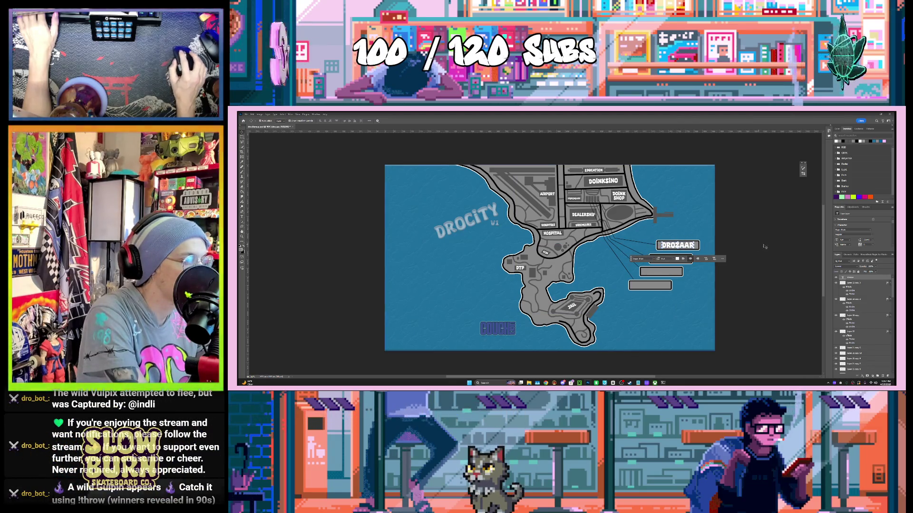
{"action": "left_click", "coordinate": [697, 245]}
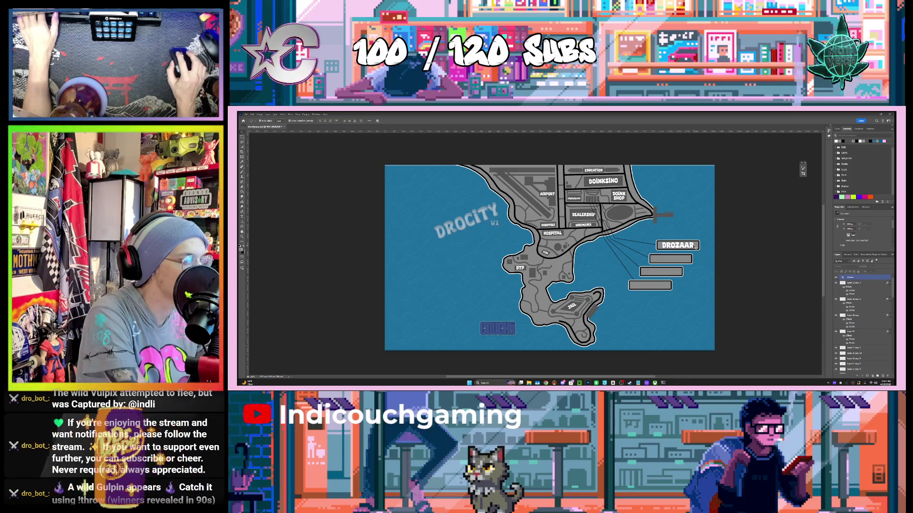
Copy the DROZAAR label into the second bar and retype it as CARD SHOP.
{"action": "double_click", "coordinate": [696, 246]}
{"action": "key", "text": "ctrl+Return"}
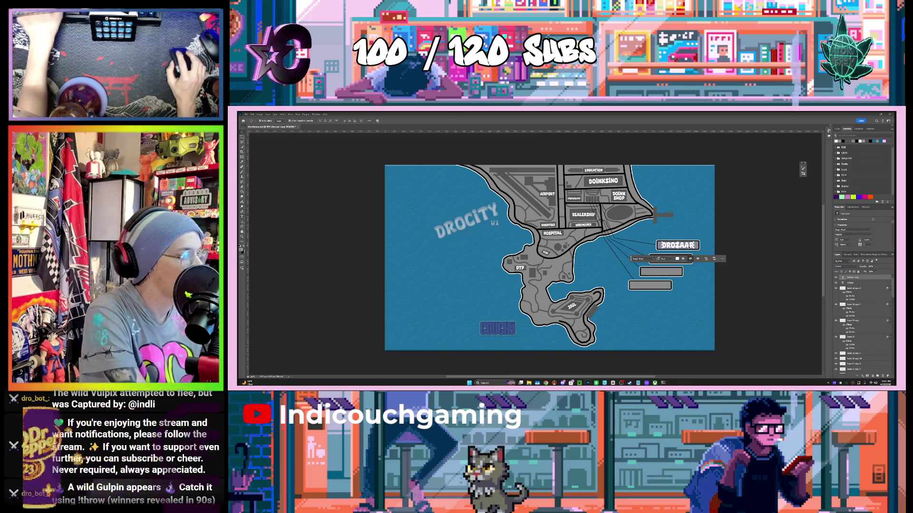
{"action": "left_click_drag", "start_coordinate": [692, 241], "coordinate": [685, 252]}
{"action": "double_click", "coordinate": [674, 258]}
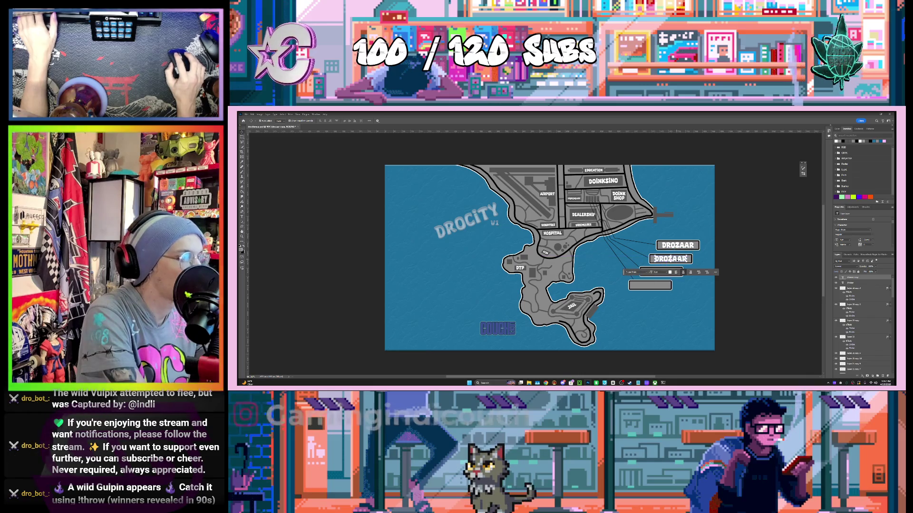
{"action": "type", "text": "C"}
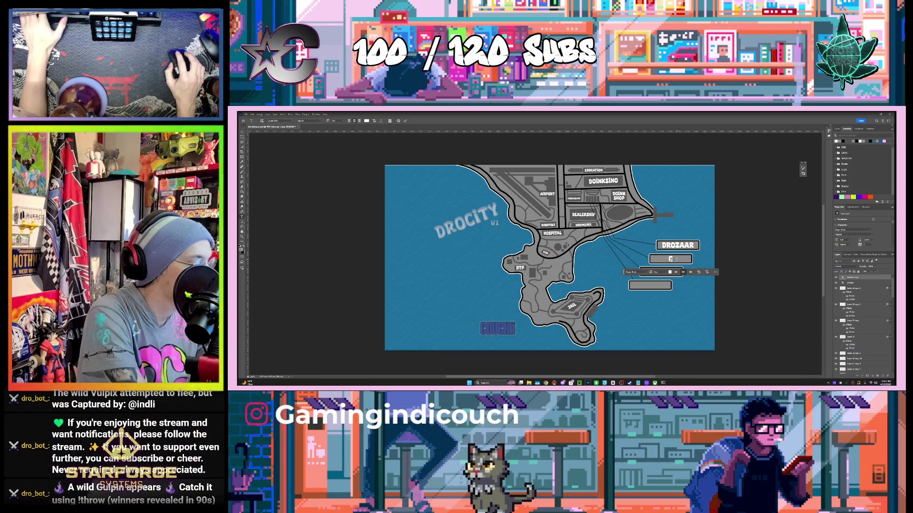
{"action": "type", "text": "ARD SHOP"}
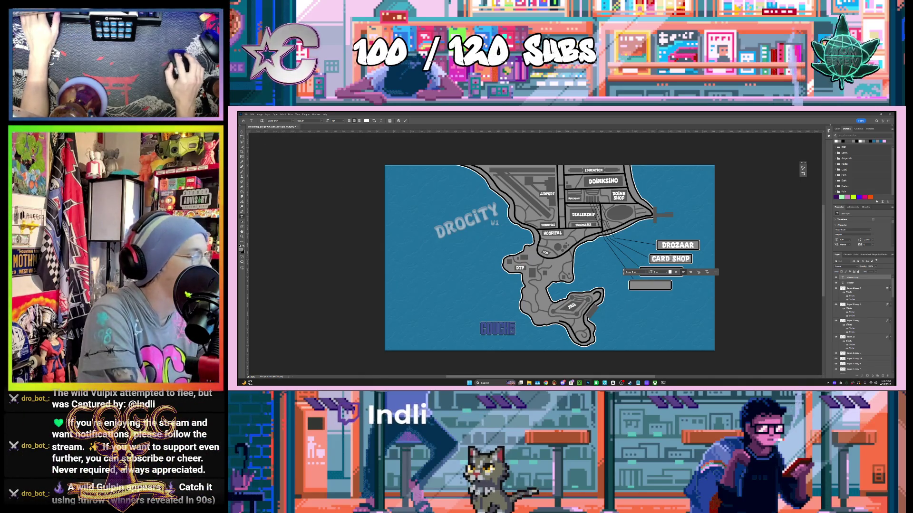
{"action": "key", "text": "ctrl+Return"}
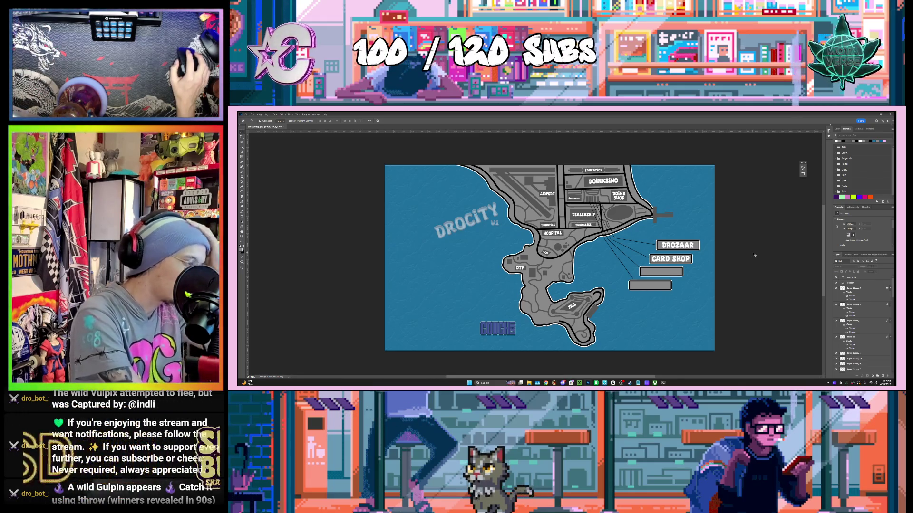
Copy the CARD SHOP label into the third bar and retype it as AP STORE.
{"action": "left_click", "coordinate": [687, 259]}
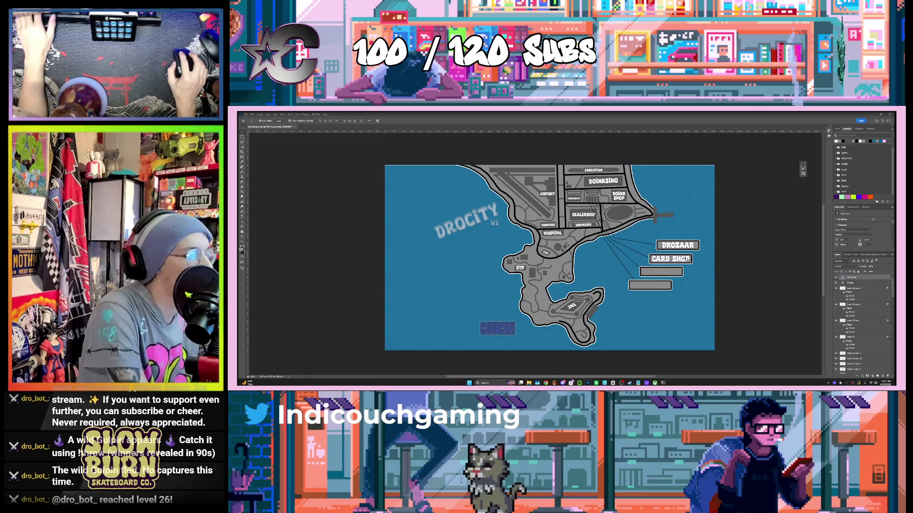
{"action": "double_click", "coordinate": [687, 259]}
{"action": "left_click_drag", "start_coordinate": [688, 259], "coordinate": [673, 273]}
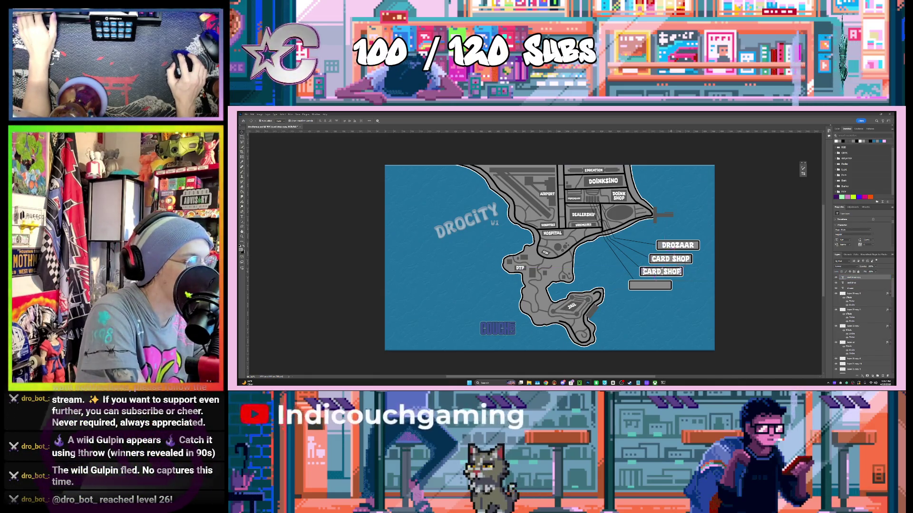
{"action": "double_click", "coordinate": [650, 285]}
{"action": "type", "text": "AP"}
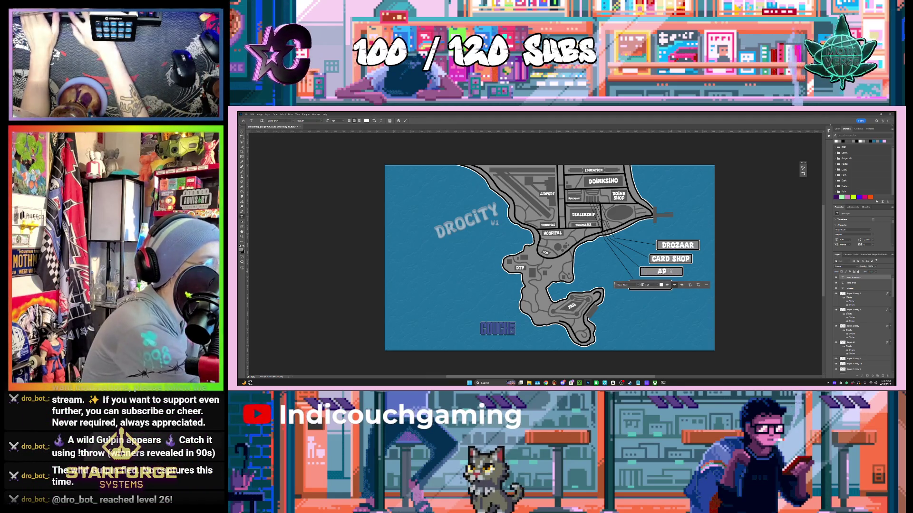
{"action": "type", "text": "STORE"}
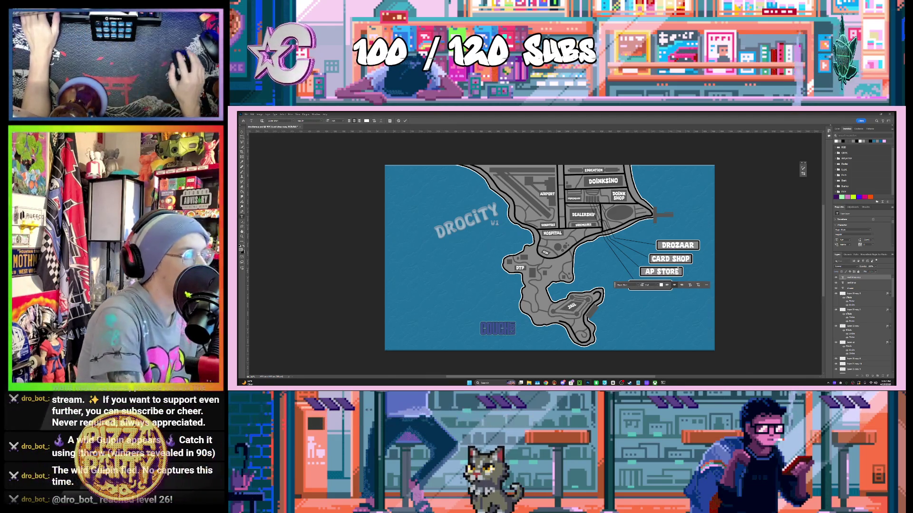
{"action": "key", "text": "ctrl+Return"}
{"action": "double_click", "coordinate": [673, 272]}
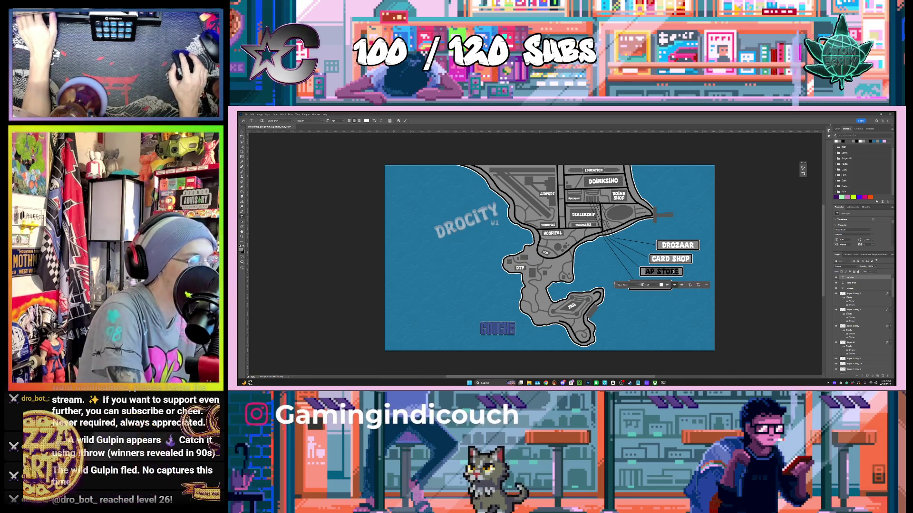
{"action": "key", "text": "ctrl+Return"}
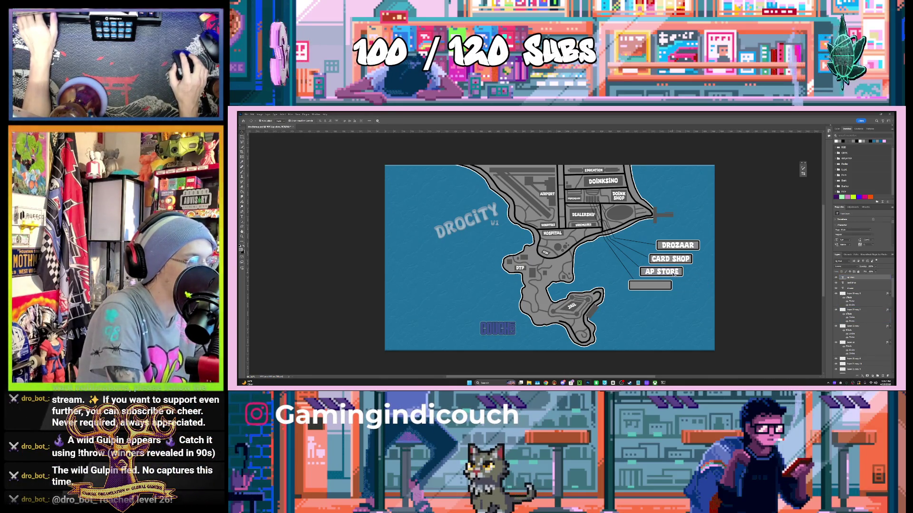
Copy the AP STORE label into the fourth bar and retype it as DROSURANCE.
{"action": "left_click", "coordinate": [674, 274]}
{"action": "left_click_drag", "start_coordinate": [669, 280], "coordinate": [668, 278]}
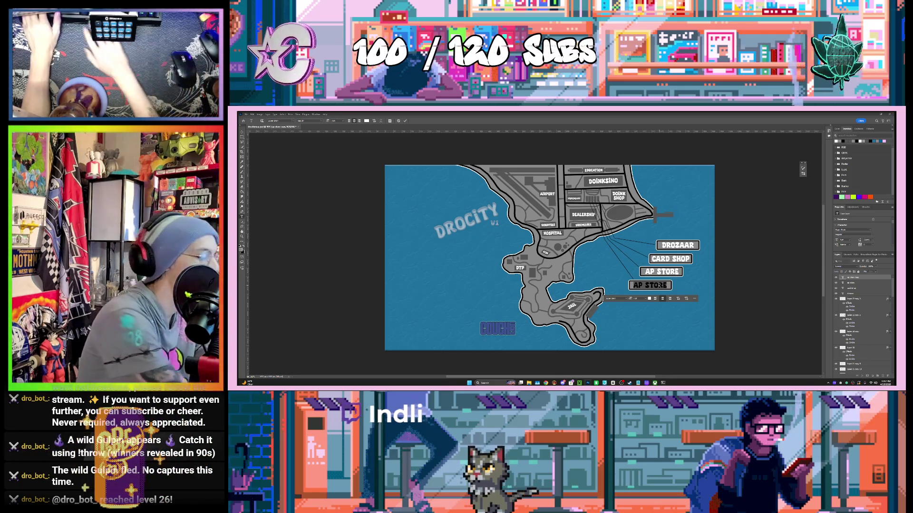
{"action": "type", "text": "DROS"}
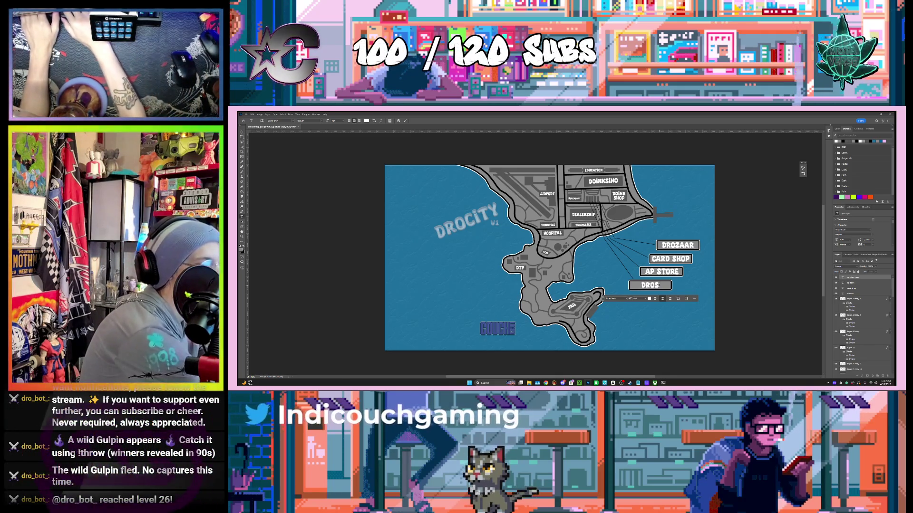
{"action": "type", "text": "URANCE"}
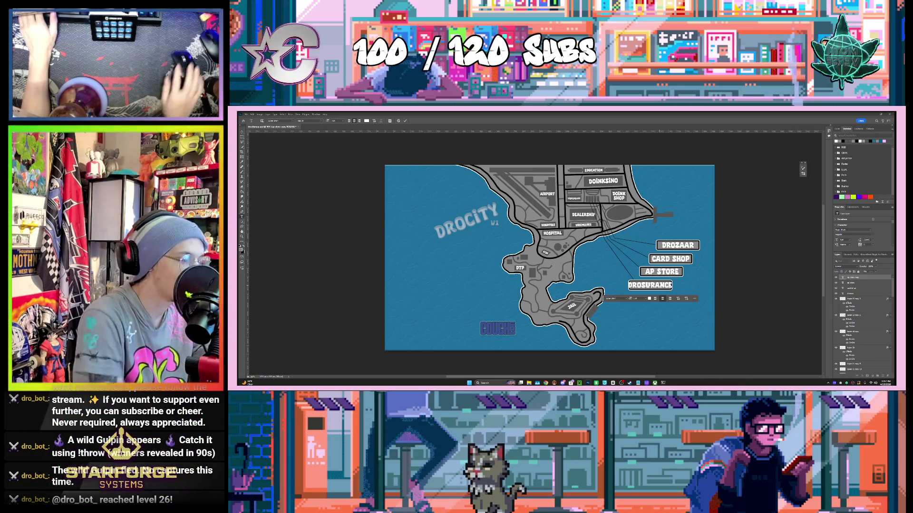
{"action": "key", "text": "ctrl+a"}
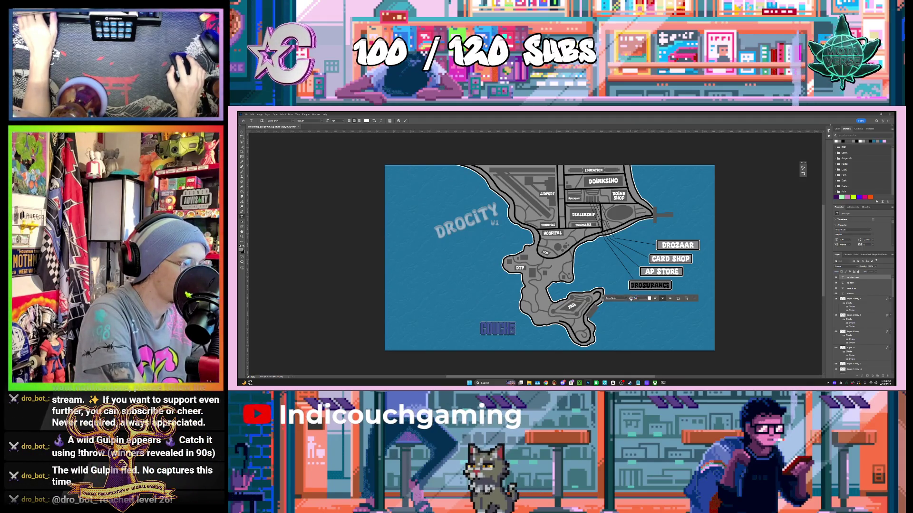
{"action": "key", "text": "ctrl+Return"}
{"action": "key", "text": "v"}
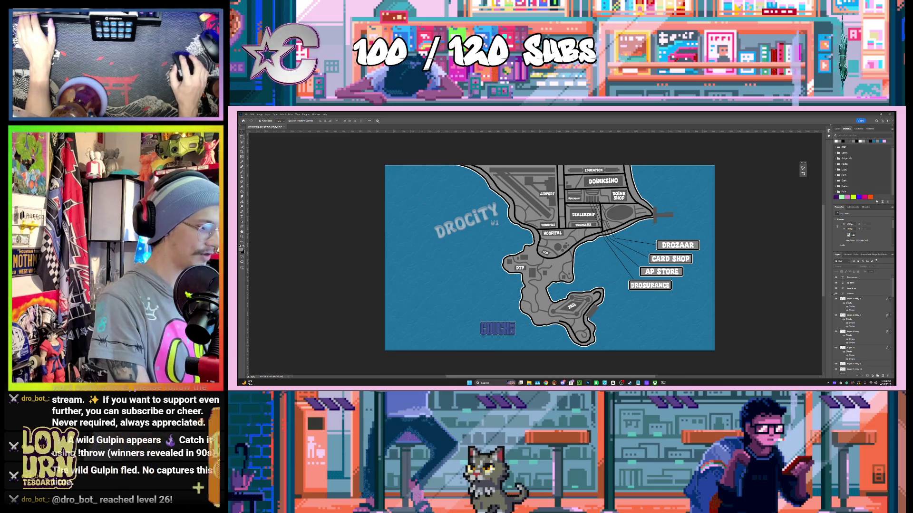
{"action": "scroll", "coordinate": [851, 296], "scroll_direction": "down", "scroll_amount": 1}
Add a drop shadow with adjusted distance to the DROZAAR label.
{"action": "left_click", "coordinate": [865, 337]}
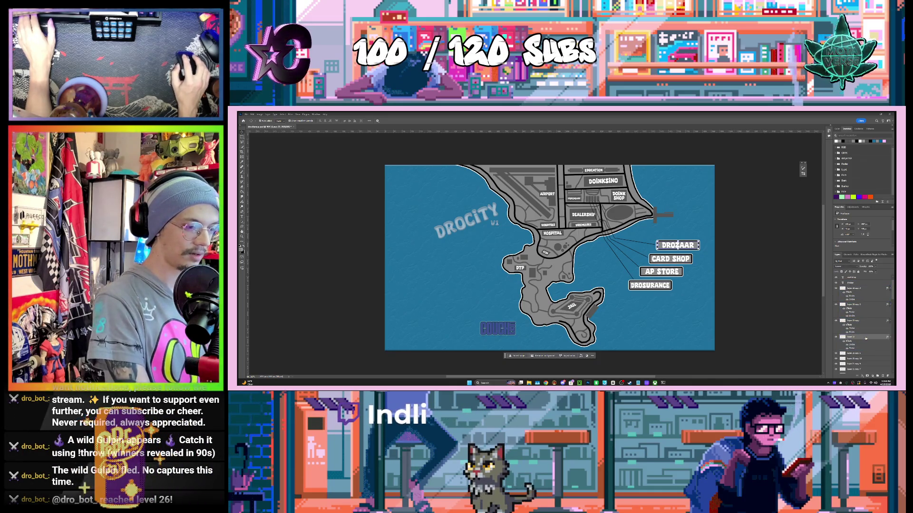
{"action": "double_click", "coordinate": [865, 338]}
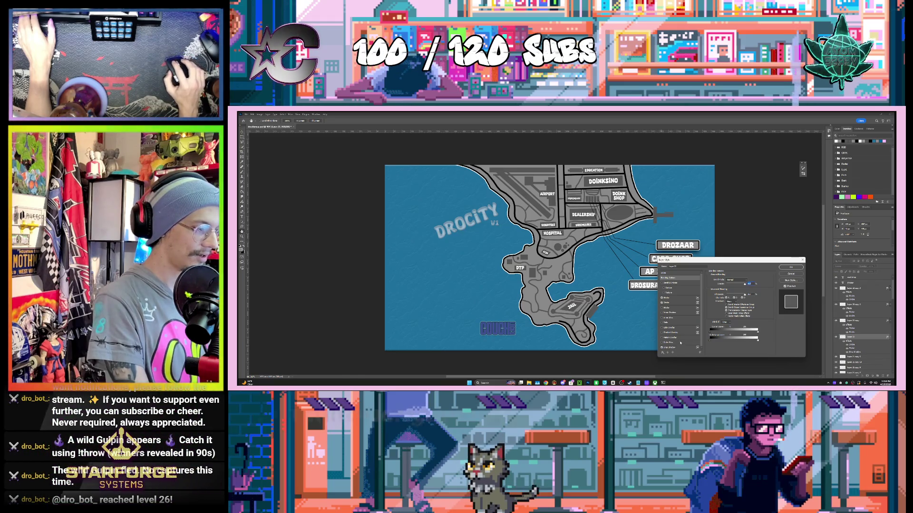
{"action": "left_click", "coordinate": [670, 347]}
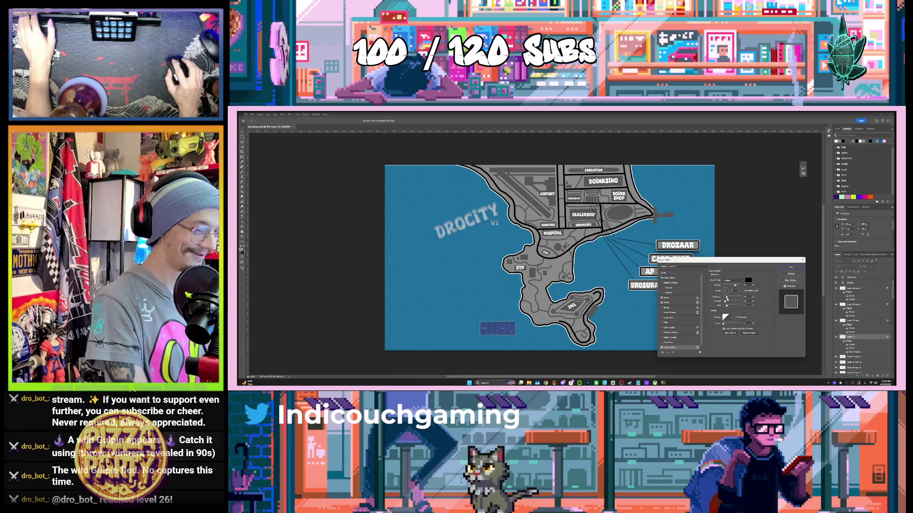
{"action": "left_click", "coordinate": [744, 296]}
{"action": "left_click", "coordinate": [789, 267]}
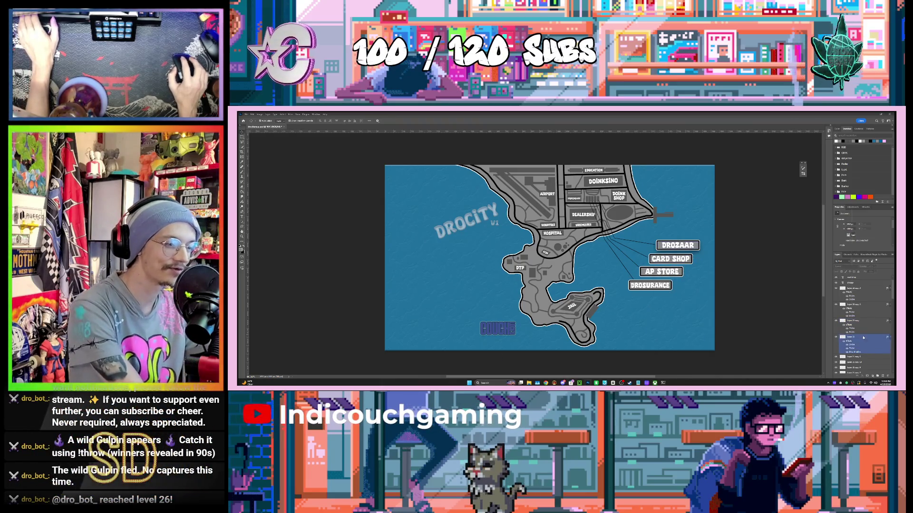
Copy DROZAAR's shadow style and paste it onto CARD SHOP, AP STORE and DROSURANCE.
{"action": "right_click", "coordinate": [853, 337]}
{"action": "left_click", "coordinate": [863, 305]}
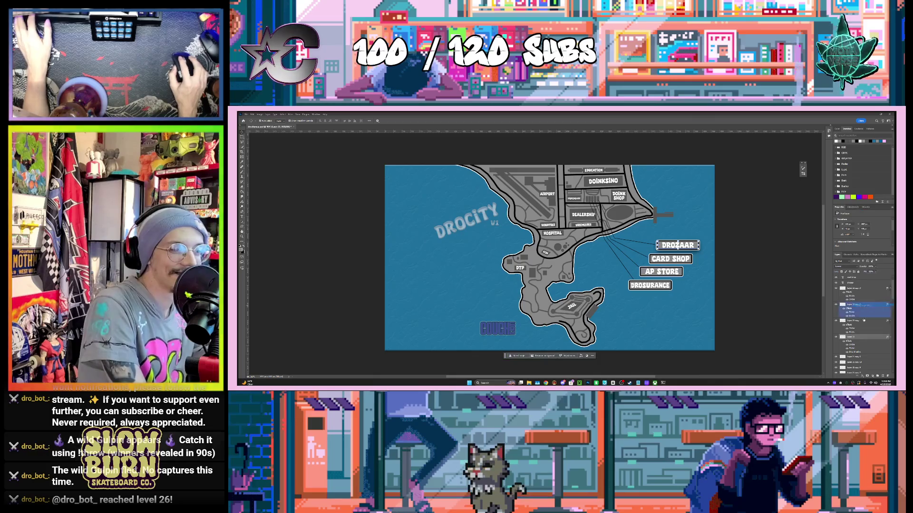
{"action": "right_click", "coordinate": [852, 321]}
{"action": "left_click", "coordinate": [866, 303]}
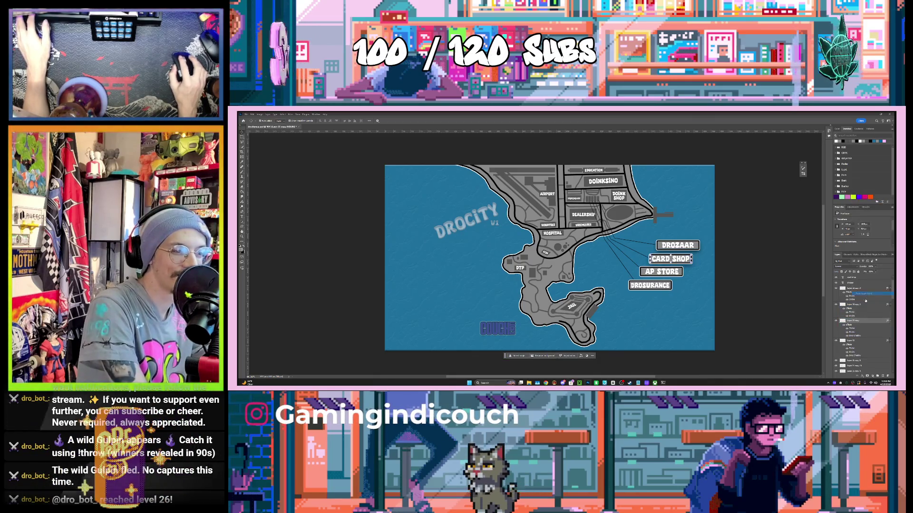
{"action": "right_click", "coordinate": [865, 304]}
{"action": "left_click", "coordinate": [871, 288]}
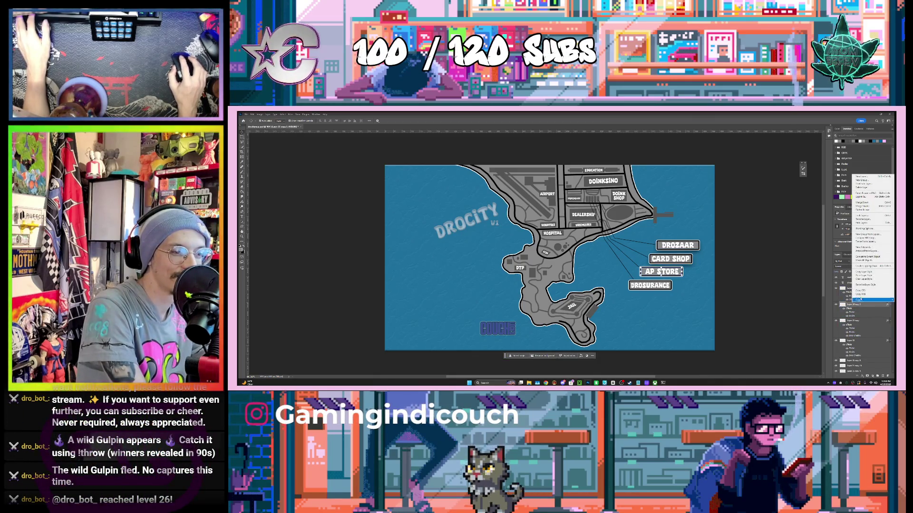
{"action": "left_click", "coordinate": [862, 278]}
{"action": "right_click", "coordinate": [862, 280]}
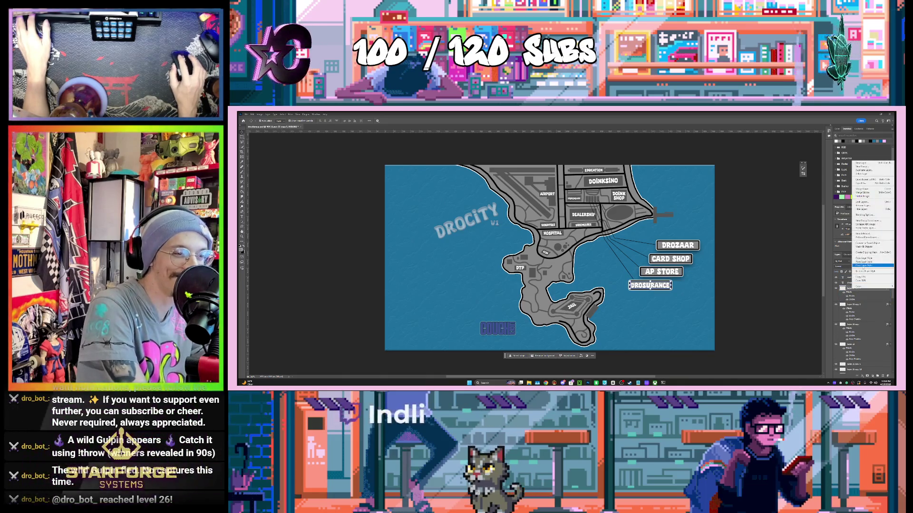
{"action": "left_click", "coordinate": [868, 265]}
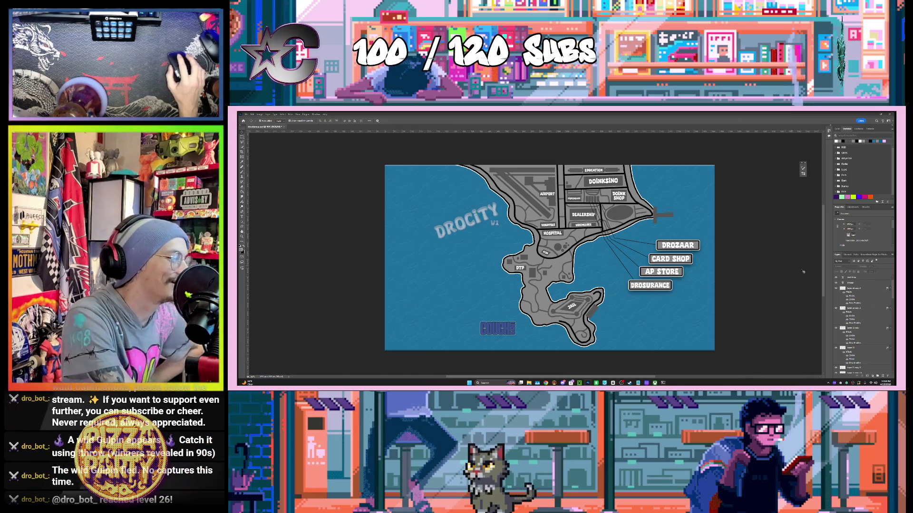
Turn on a drop shadow for a lower layer in the stack.
{"action": "scroll", "coordinate": [772, 262], "scroll_direction": "down", "scroll_amount": 3}
{"action": "scroll", "coordinate": [865, 312], "scroll_direction": "down", "scroll_amount": 5}
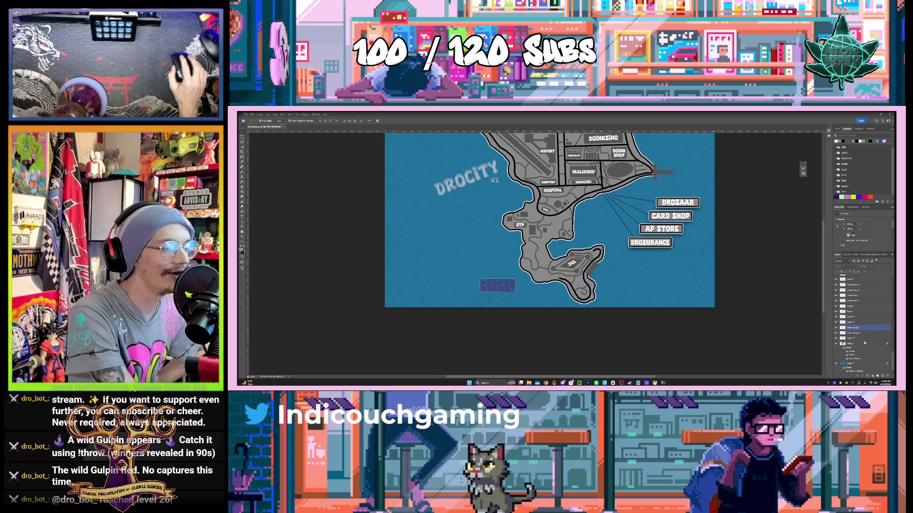
{"action": "double_click", "coordinate": [856, 344]}
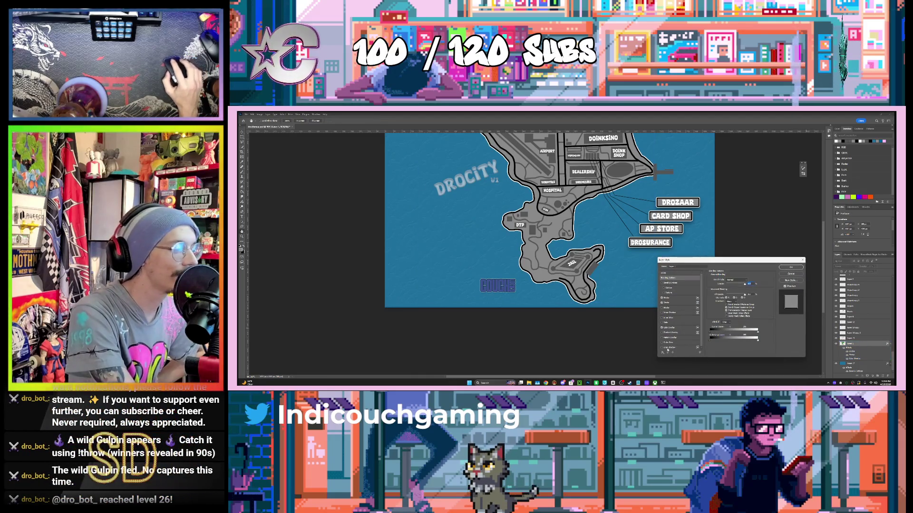
{"action": "left_click", "coordinate": [662, 348]}
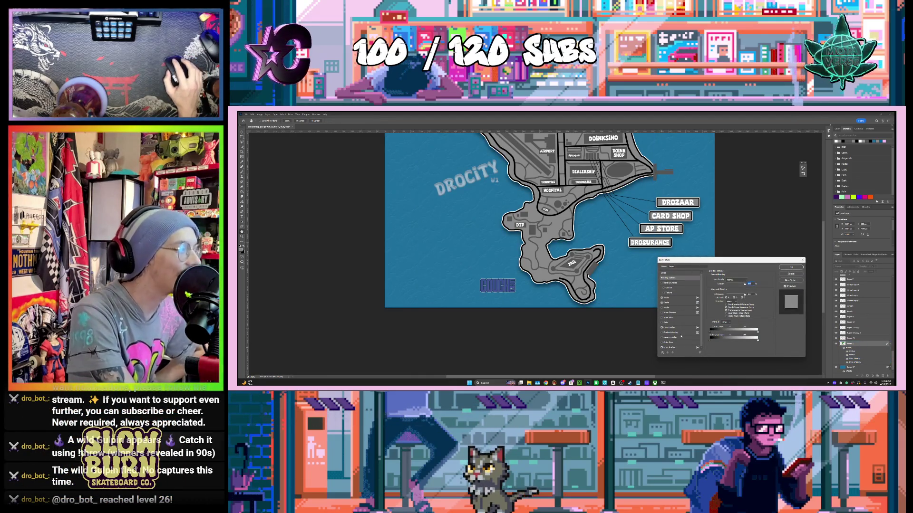
{"action": "left_click", "coordinate": [791, 268]}
{"action": "scroll", "coordinate": [793, 266], "scroll_direction": "up", "scroll_amount": 3}
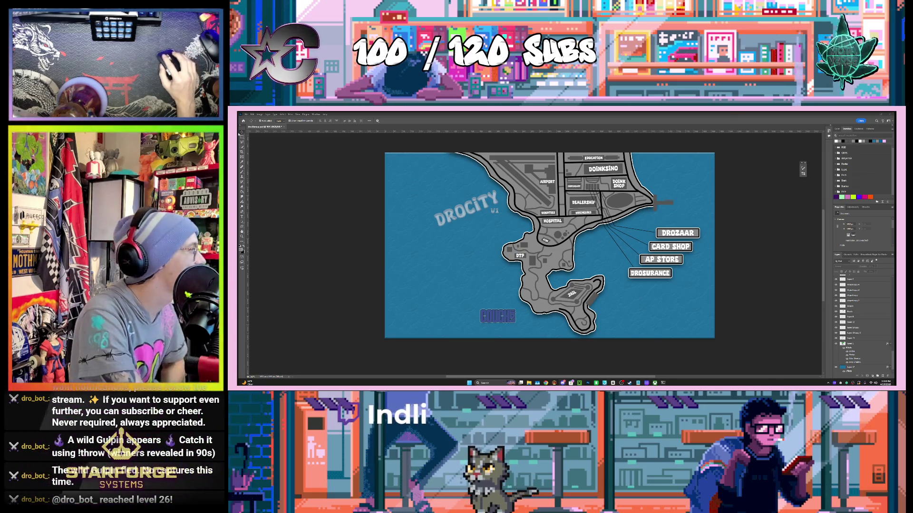
{"action": "left_click", "coordinate": [506, 297]}
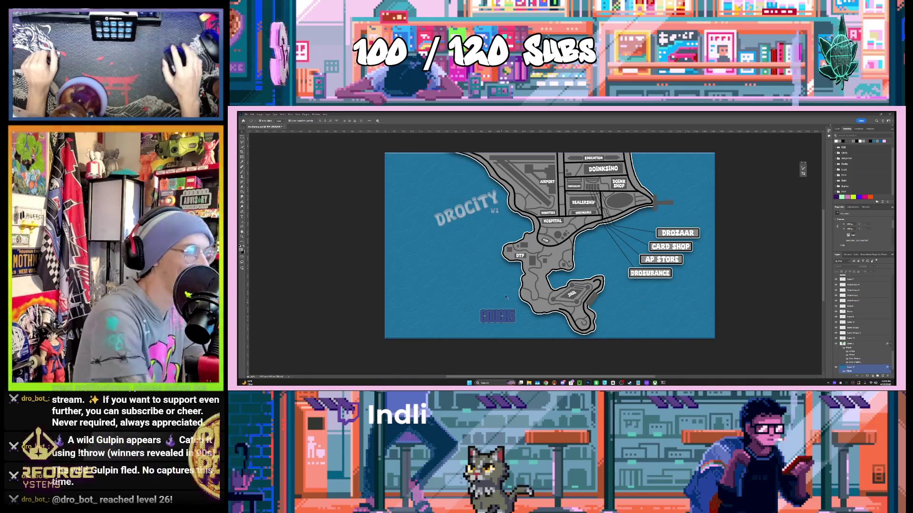
{"action": "left_click", "coordinate": [506, 297]}
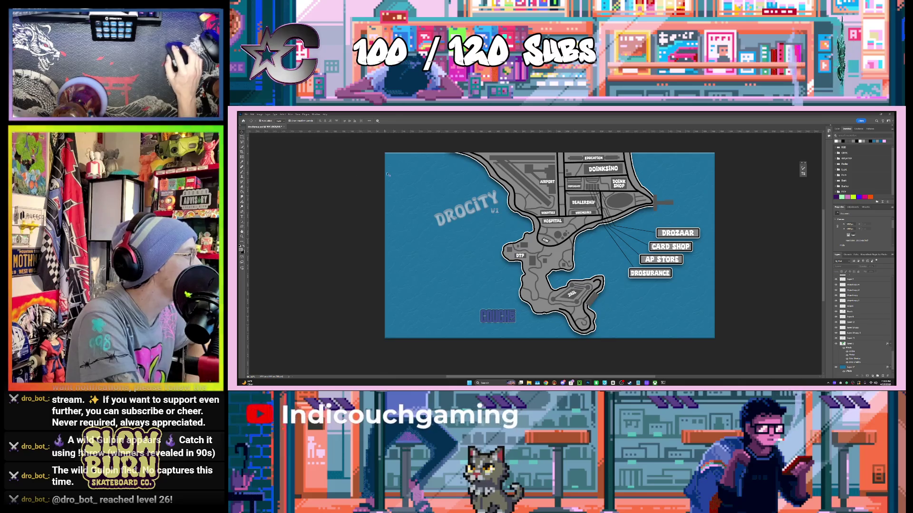
Move the COUCH logo to the map's top-left and rotate it clockwise.
{"action": "left_click_drag", "start_coordinate": [502, 325], "coordinate": [423, 184]}
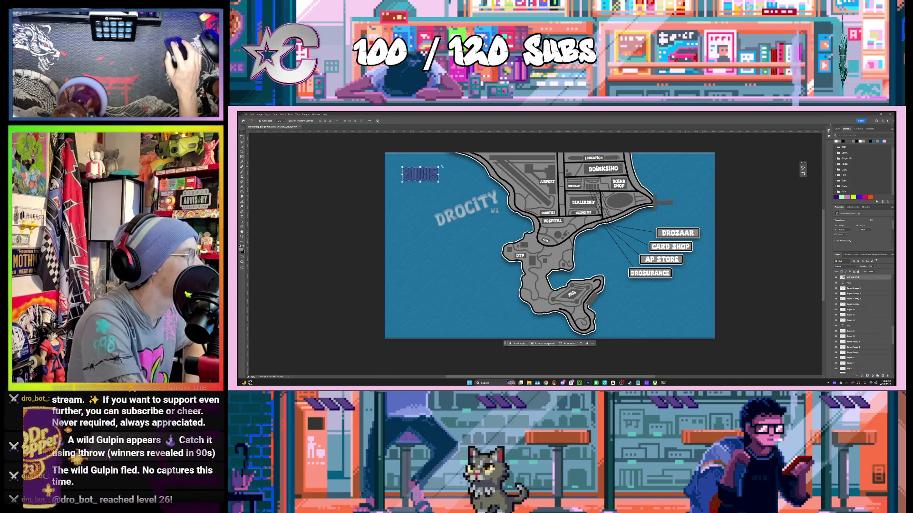
{"action": "key", "text": "ctrl+t"}
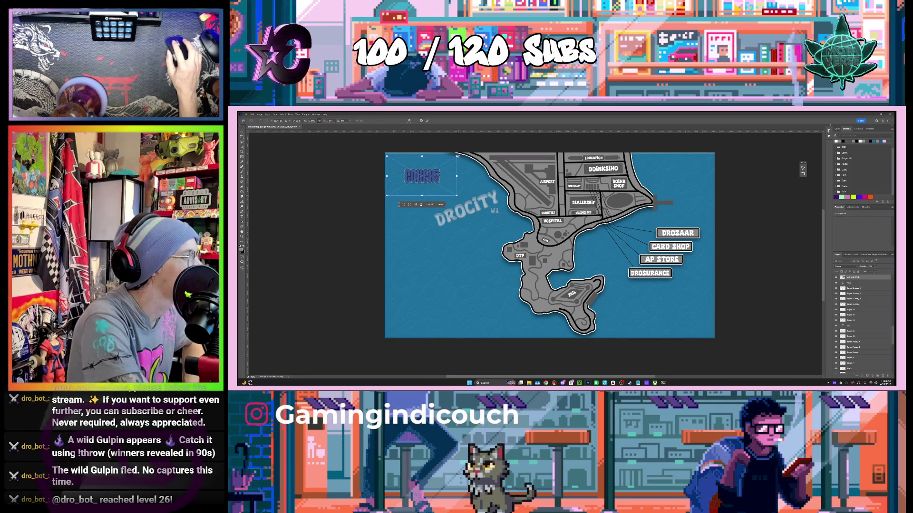
{"action": "mouse_move", "coordinate": [459, 155]}
{"action": "left_mouse_down"}
{"action": "mouse_move", "coordinate": [466, 163]}
{"action": "mouse_move", "coordinate": [420, 176]}
{"action": "left_mouse_up"}
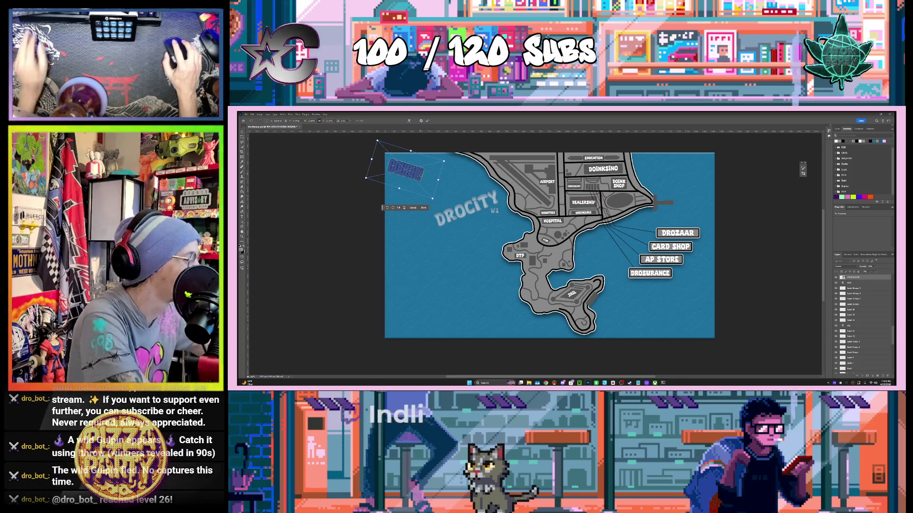
{"action": "left_click", "coordinate": [424, 208]}
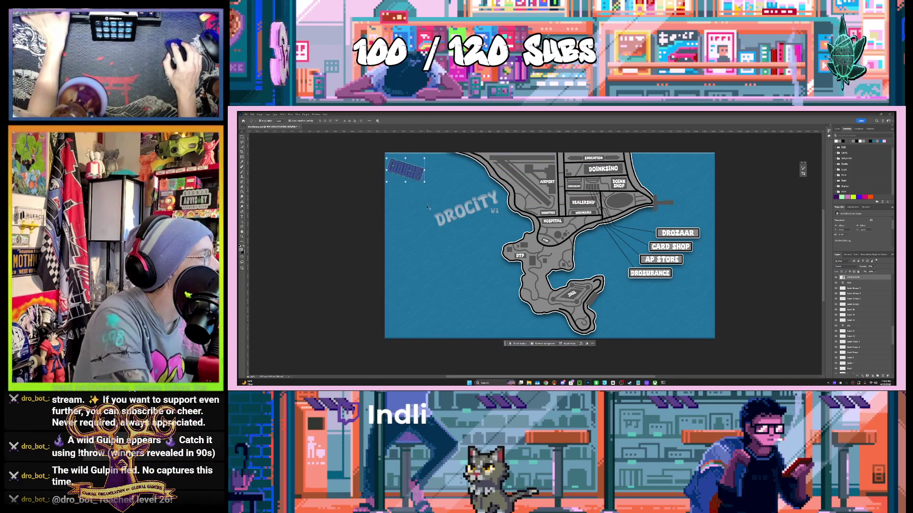
Duplicate the tilted COUCH logo and arrange several offset copies around it.
{"action": "mouse_move", "coordinate": [419, 176]}
{"action": "left_mouse_down"}
{"action": "mouse_move", "coordinate": [450, 167]}
{"action": "mouse_move", "coordinate": [464, 179]}
{"action": "mouse_move", "coordinate": [454, 177]}
{"action": "mouse_move", "coordinate": [454, 190]}
{"action": "left_mouse_up"}
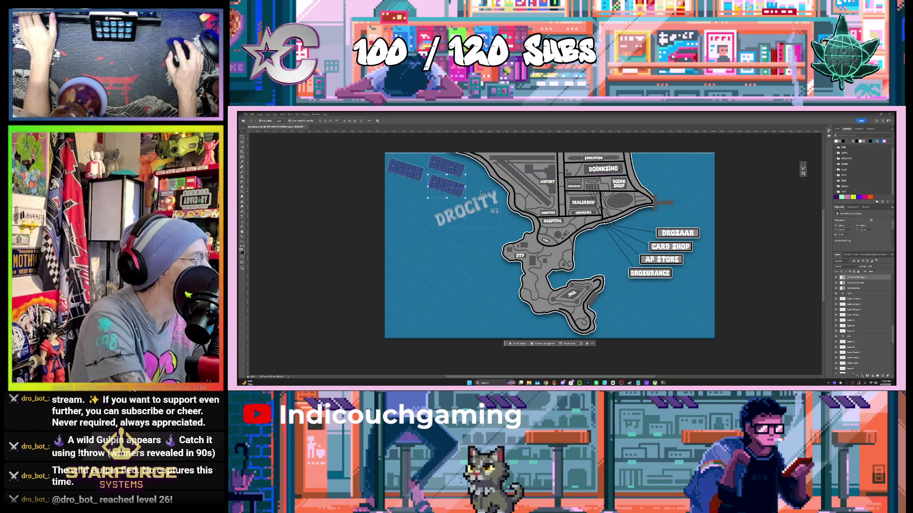
{"action": "left_click", "coordinate": [375, 213]}
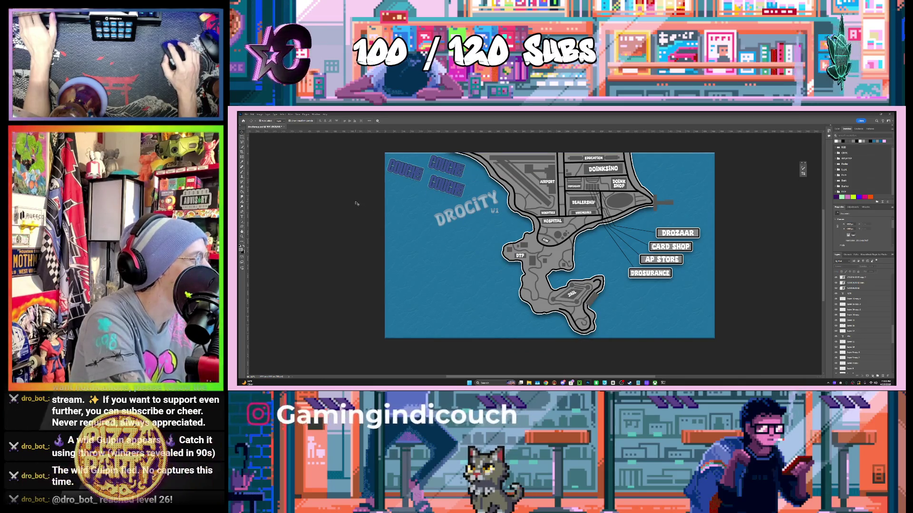
{"action": "left_click", "coordinate": [450, 168]}
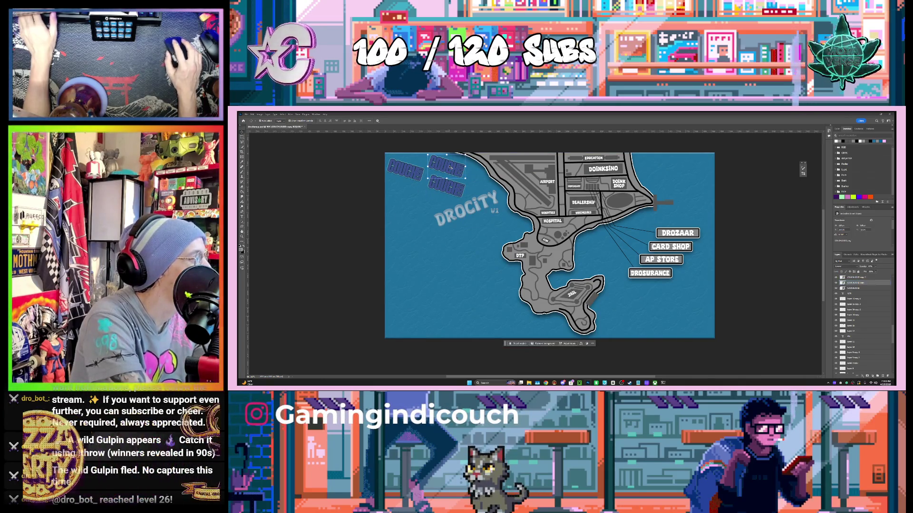
{"action": "left_click_drag", "start_coordinate": [450, 167], "coordinate": [409, 154]}
{"action": "left_click", "coordinate": [362, 204]}
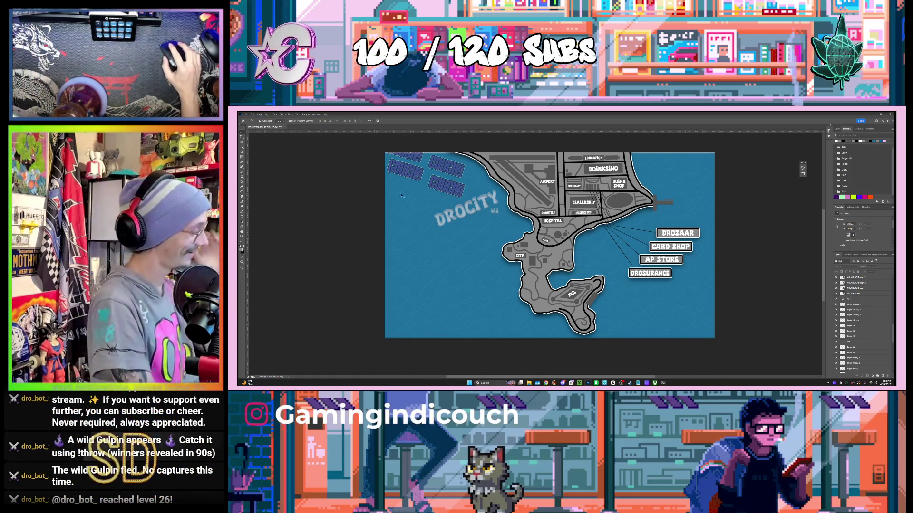
{"action": "left_click", "coordinate": [417, 172]}
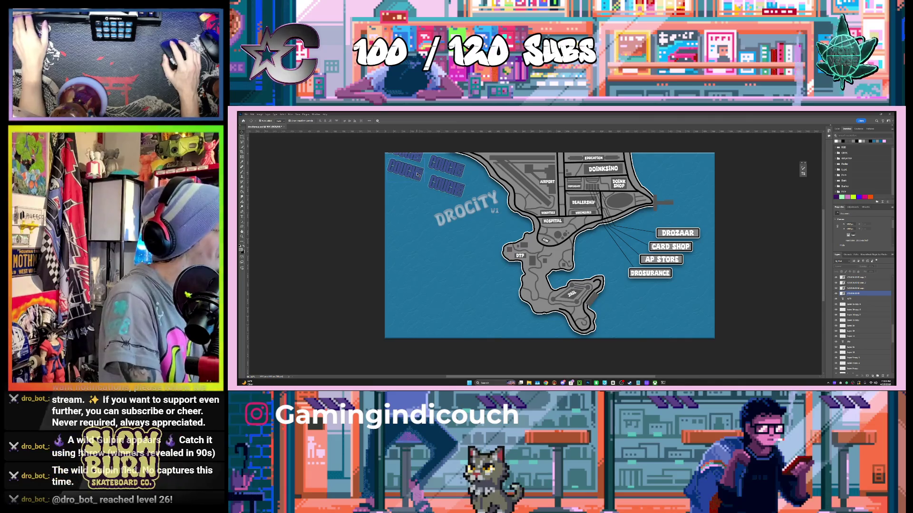
{"action": "left_click", "coordinate": [434, 182]}
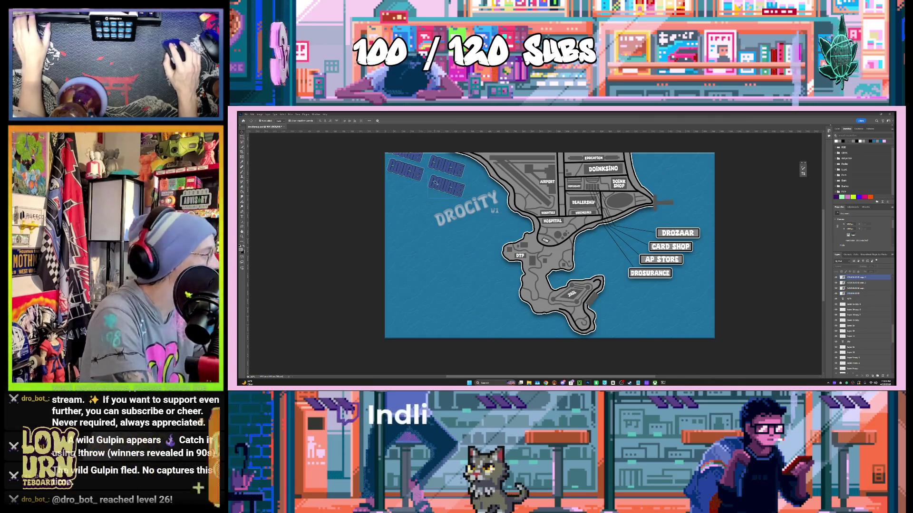
{"action": "left_click_drag", "start_coordinate": [441, 183], "coordinate": [446, 171]}
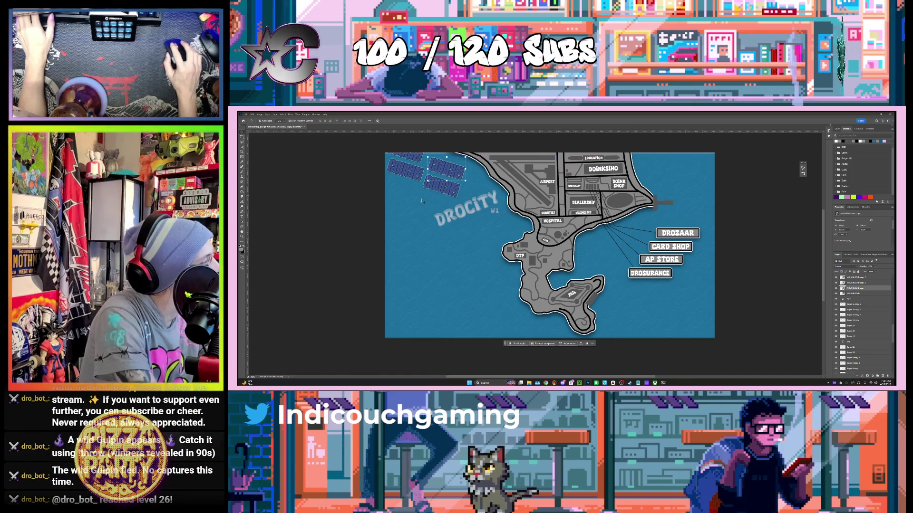
{"action": "left_click", "coordinate": [359, 190]}
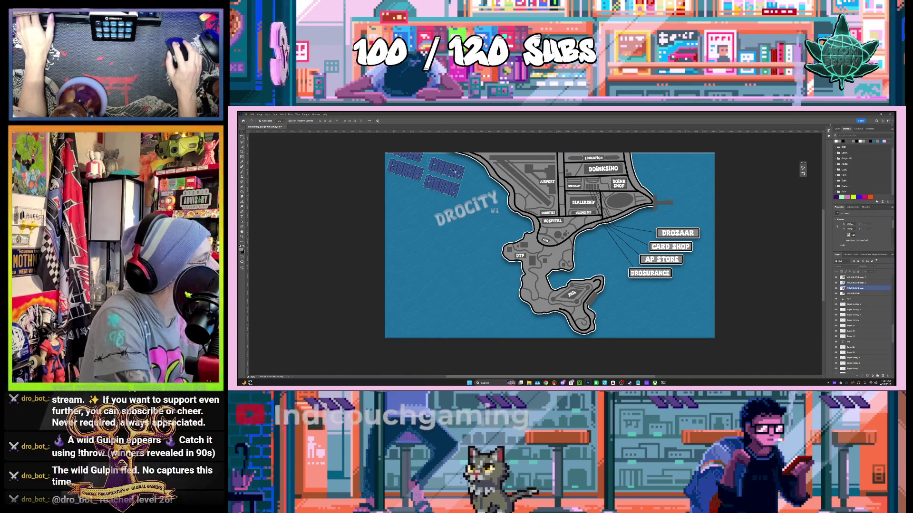
{"action": "left_click_drag", "start_coordinate": [449, 167], "coordinate": [452, 169]}
{"action": "left_click", "coordinate": [459, 191], "text": "shift"}
Delete the two surplus COUCH copies, keeping a single tilted logo at top-left.
{"action": "left_click", "coordinate": [459, 194]}
{"action": "key", "text": "ctrl+t"}
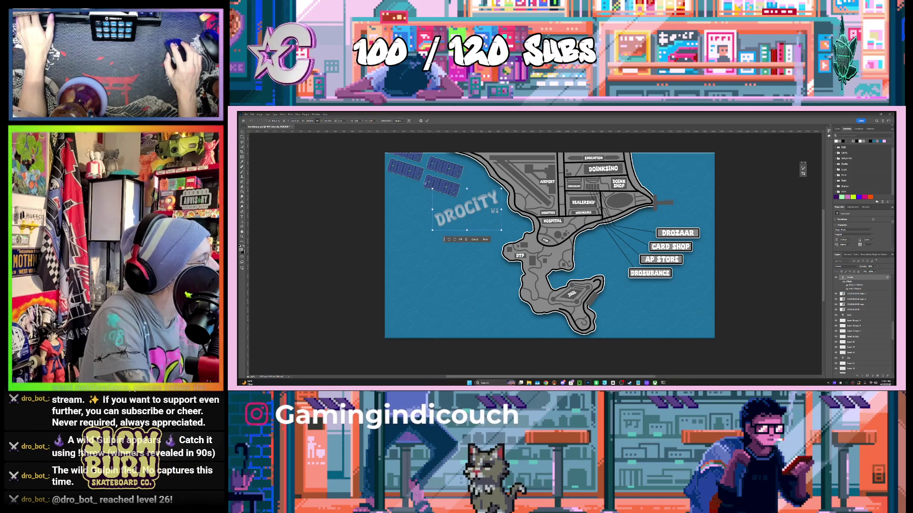
{"action": "key", "text": "Return"}
{"action": "left_click_drag", "start_coordinate": [443, 186], "coordinate": [445, 188]}
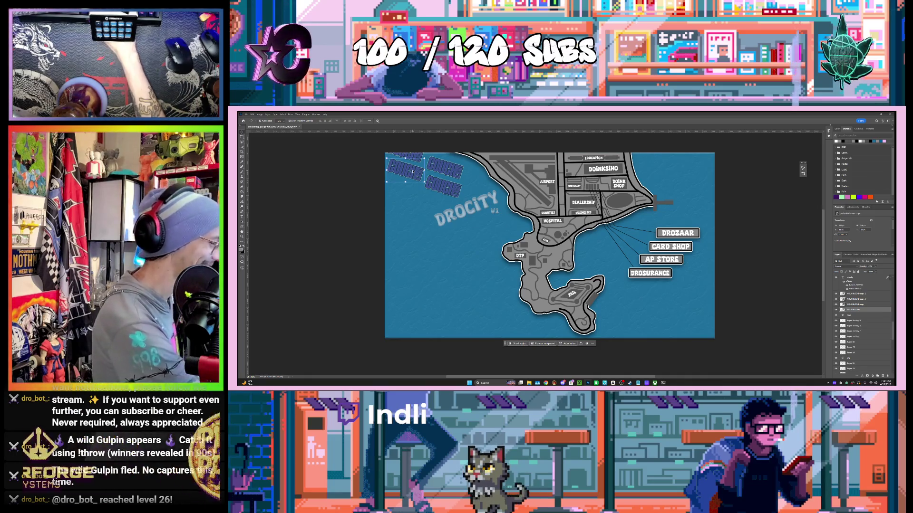
{"action": "key", "text": "Delete"}
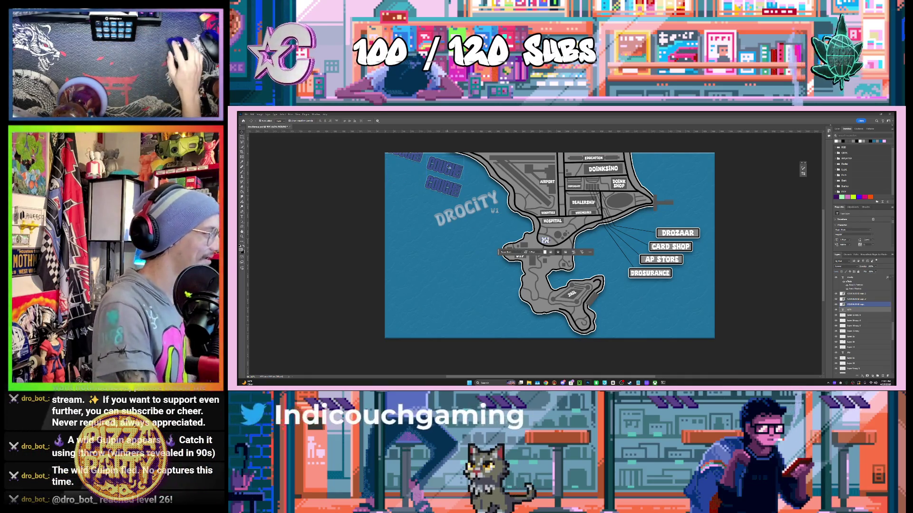
{"action": "left_click", "coordinate": [448, 167]}
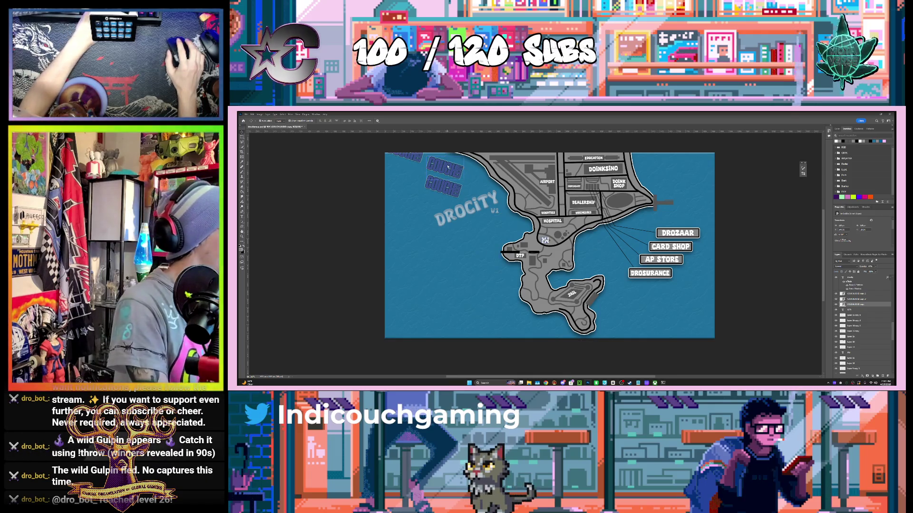
{"action": "key", "text": "Delete"}
{"action": "key", "text": "Delete"}
{"action": "left_click", "coordinate": [598, 265]}
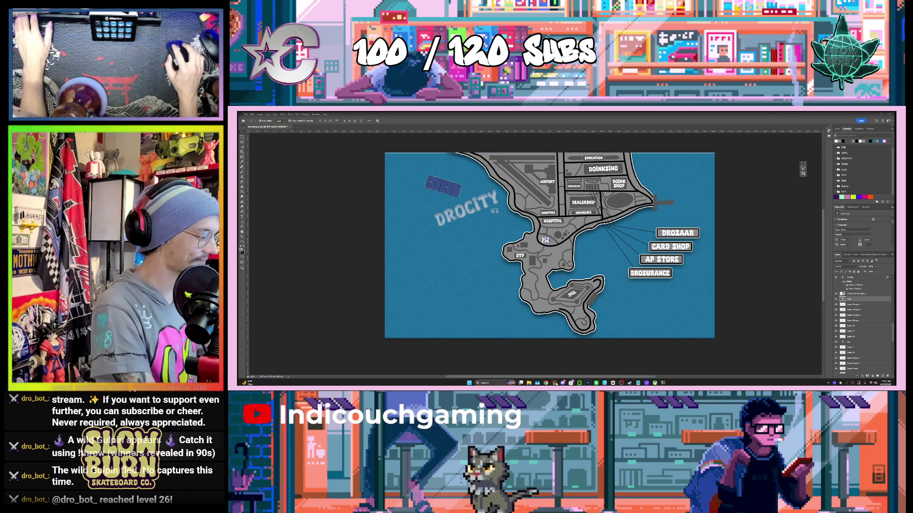
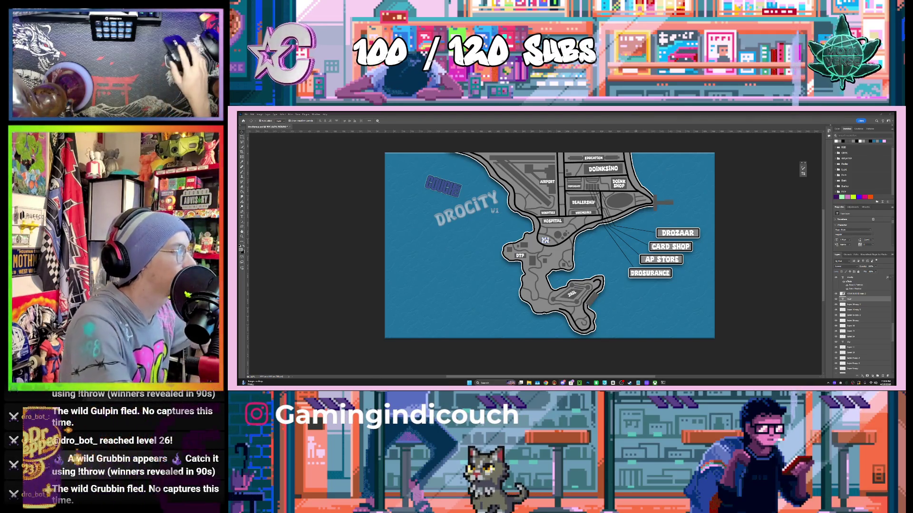
Deselect the map icon near Hospital and select the COUCHE logo on the map.
{"action": "left_click", "coordinate": [360, 194]}
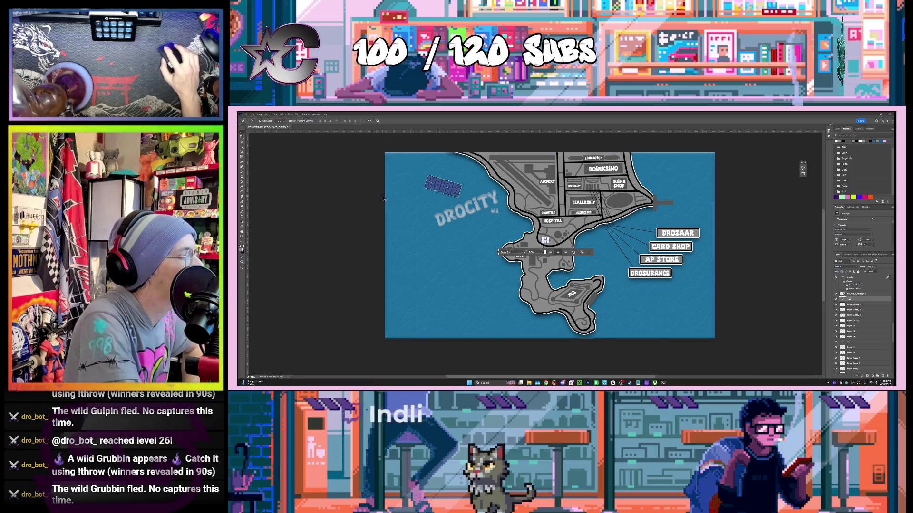
{"action": "left_click", "coordinate": [437, 187]}
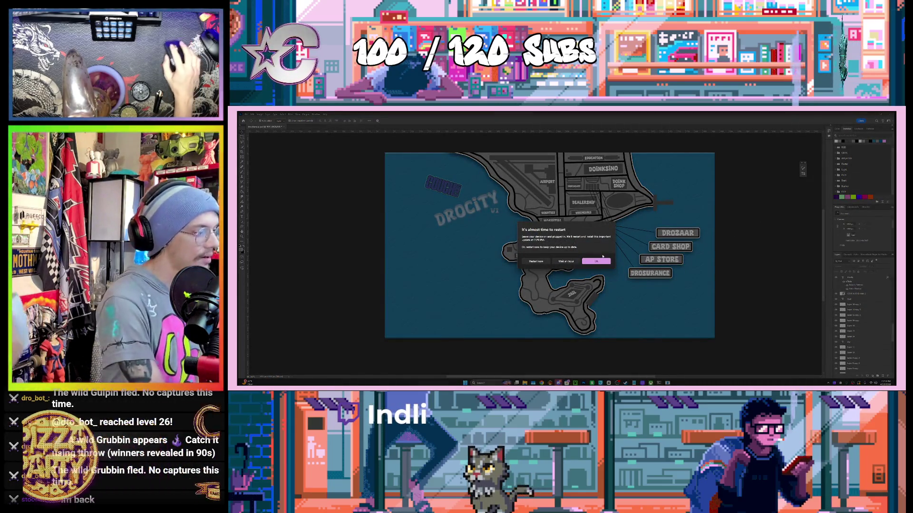
Postpone the system restart and drag the COUCH logo into the canvas's top-left corner.
{"action": "left_click", "coordinate": [567, 262]}
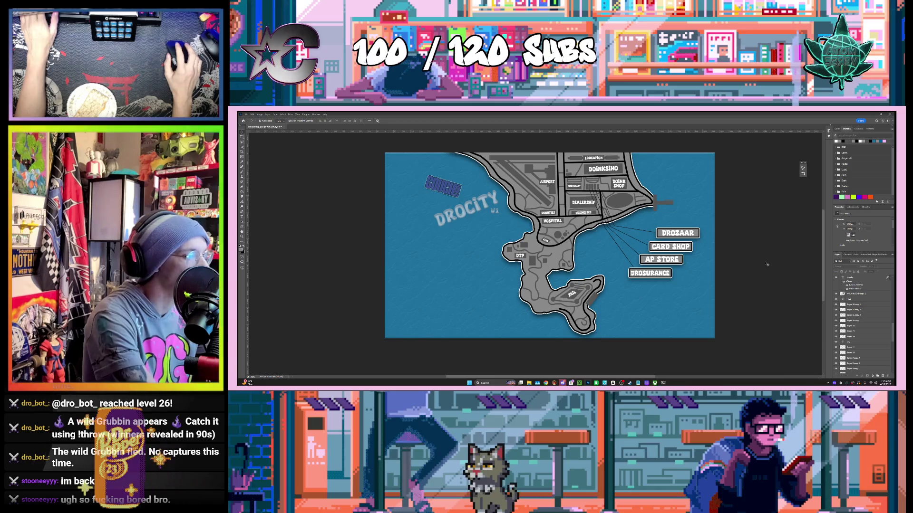
{"action": "scroll", "coordinate": [766, 264], "scroll_direction": "up", "scroll_amount": 2}
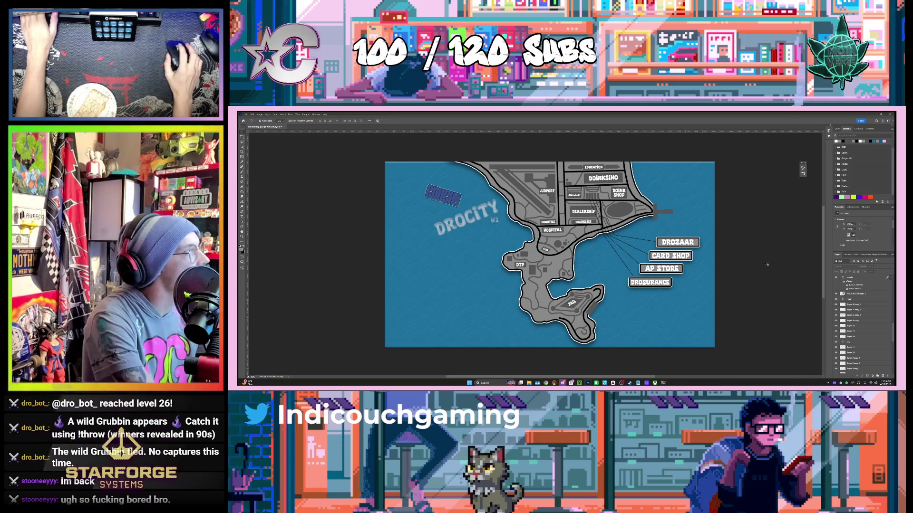
{"action": "scroll", "coordinate": [767, 263], "scroll_direction": "up", "scroll_amount": 2}
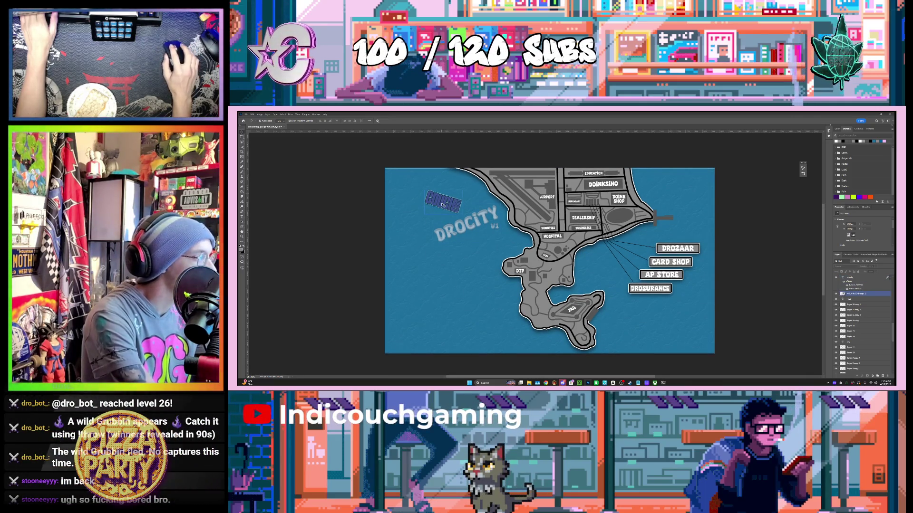
{"action": "left_click", "coordinate": [442, 204]}
{"action": "left_click_drag", "start_coordinate": [442, 204], "coordinate": [405, 184]}
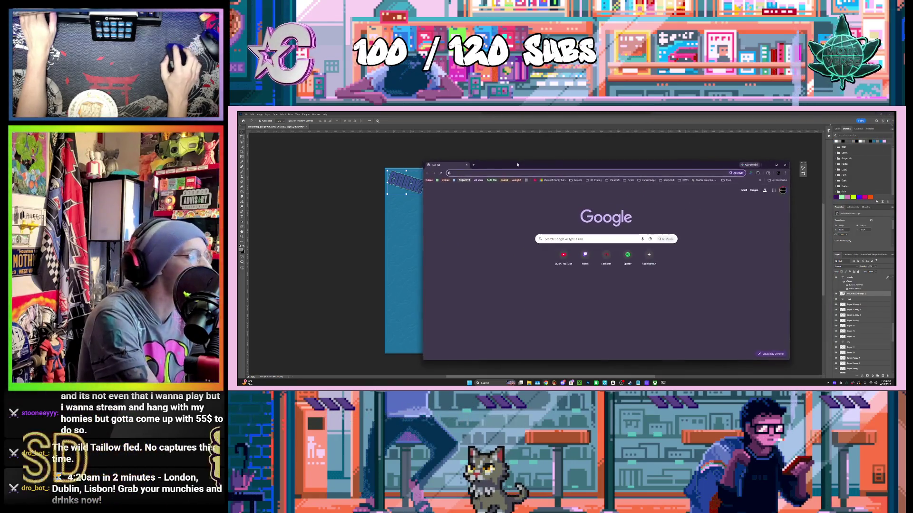
Search Google Images for the wrestler's name.
{"action": "type", "text": "buff bag"}
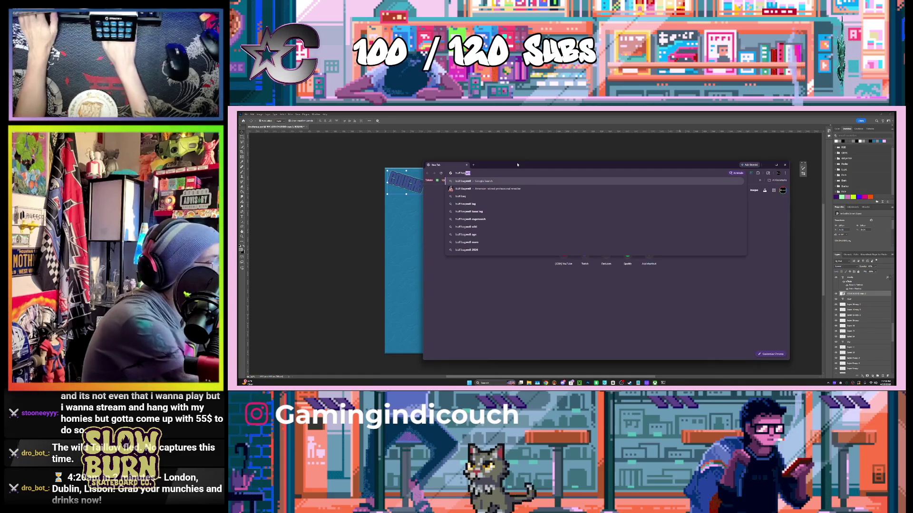
{"action": "key", "text": "Return"}
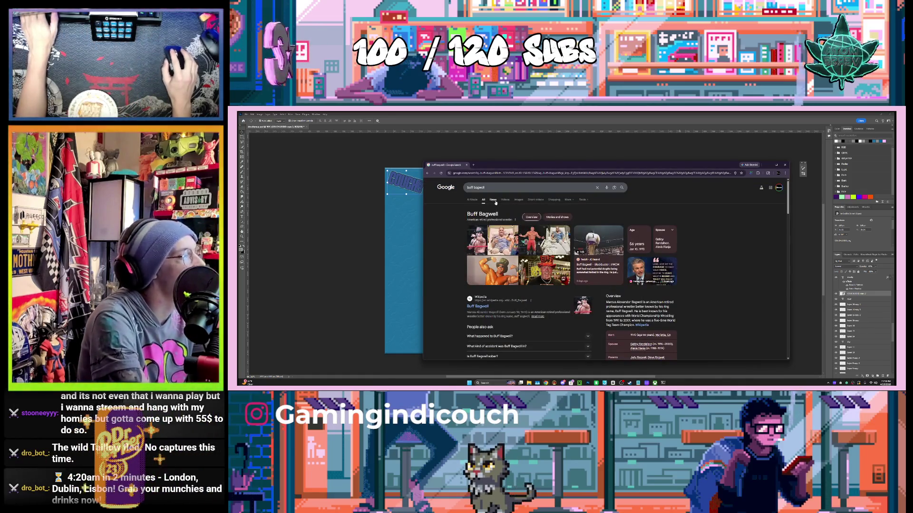
{"action": "left_click", "coordinate": [523, 200]}
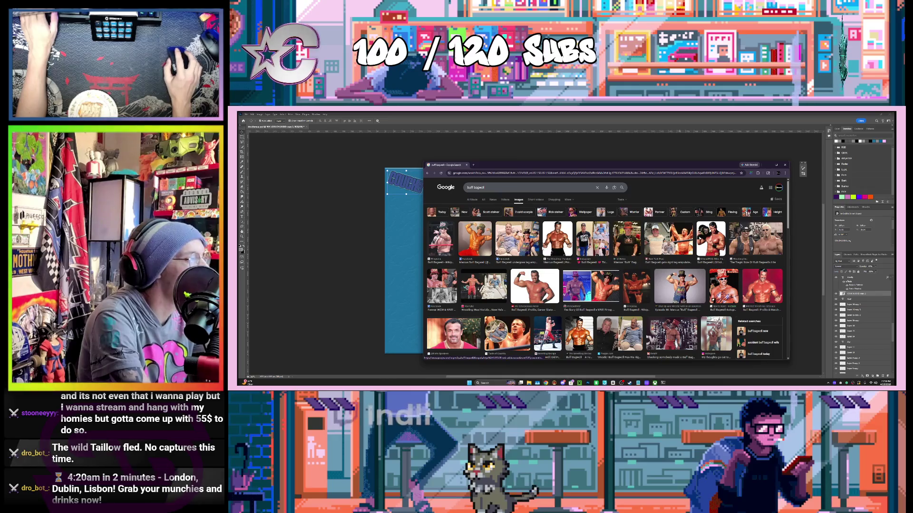
Preview several image results, then open the New York Post amputation article.
{"action": "left_click", "coordinate": [442, 240]}
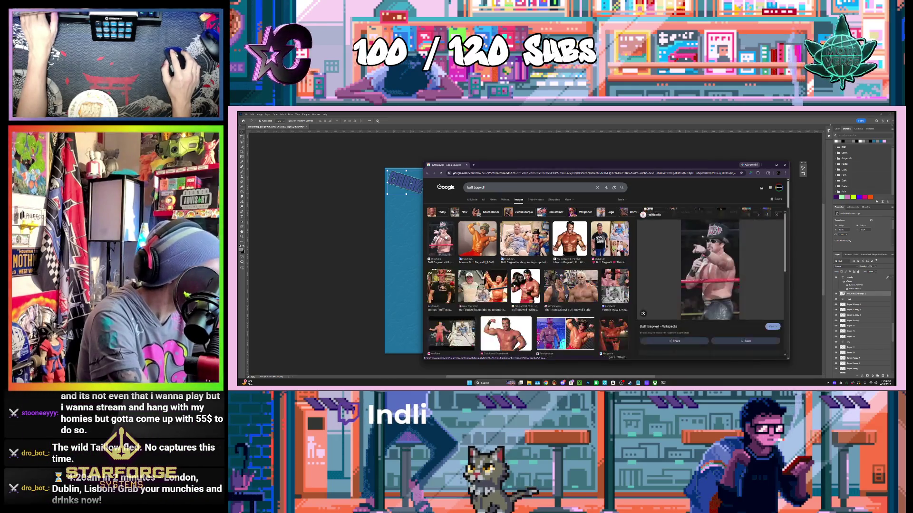
{"action": "left_click", "coordinate": [542, 259]}
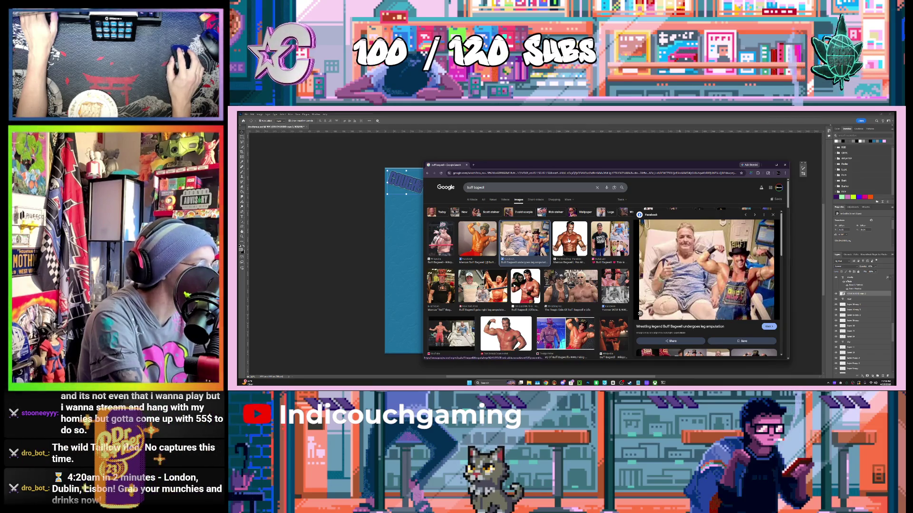
{"action": "left_click", "coordinate": [569, 239]}
{"action": "left_click", "coordinate": [570, 286]}
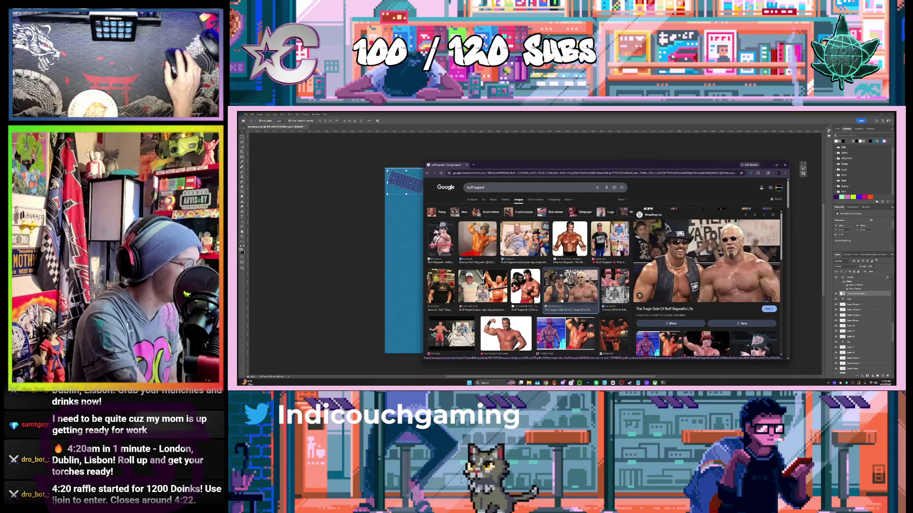
{"action": "left_click", "coordinate": [475, 283]}
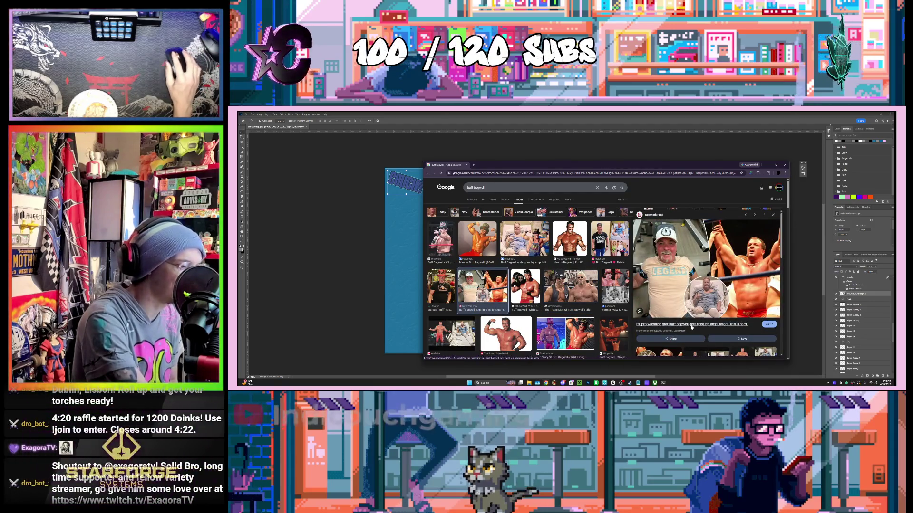
{"action": "left_click", "coordinate": [482, 309]}
Continue past the ad-blocker notice and read down through the article and its 2020 caption.
{"action": "scroll", "coordinate": [441, 255], "scroll_direction": "down", "scroll_amount": 1}
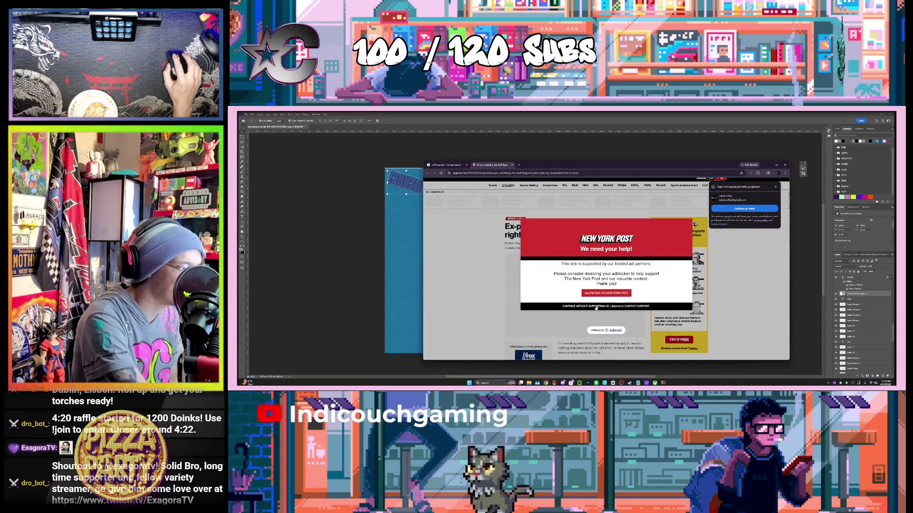
{"action": "left_click", "coordinate": [586, 306]}
{"action": "scroll", "coordinate": [492, 280], "scroll_direction": "down", "scroll_amount": 3}
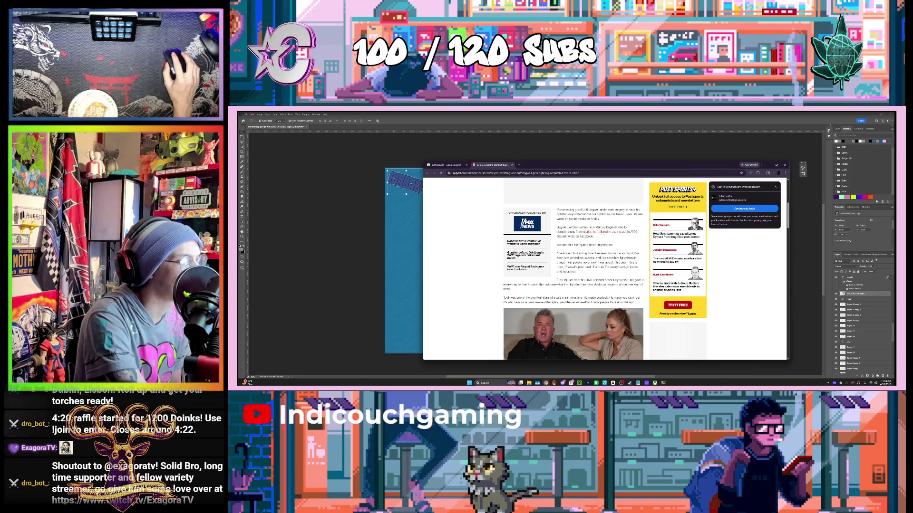
{"action": "scroll", "coordinate": [614, 275], "scroll_direction": "down", "scroll_amount": 1}
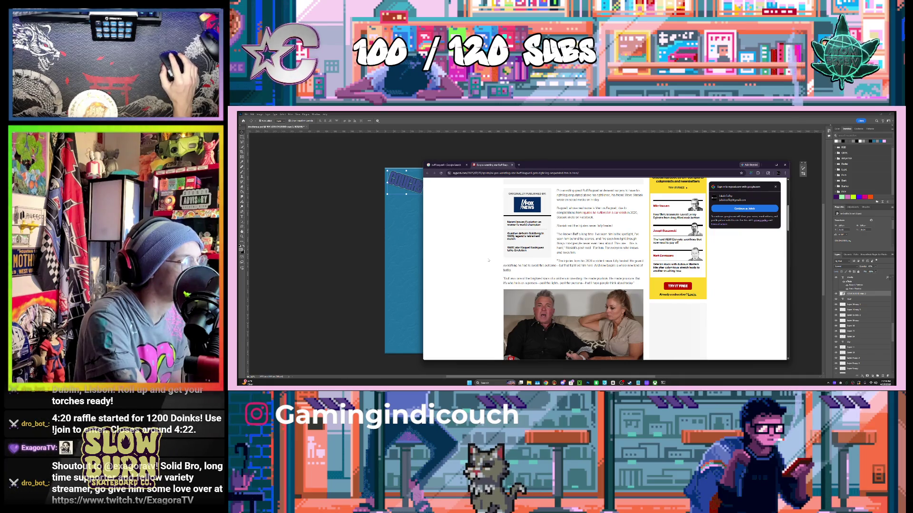
{"action": "scroll", "coordinate": [489, 261], "scroll_direction": "down", "scroll_amount": 10}
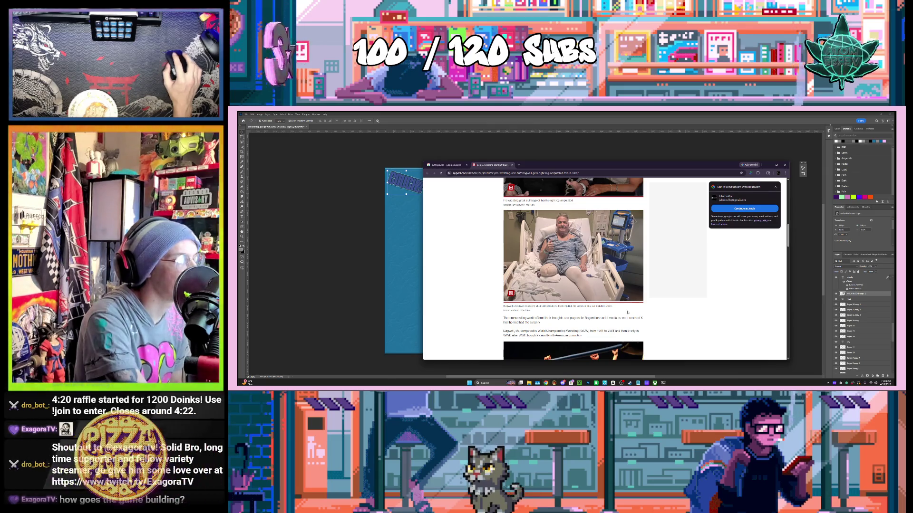
{"action": "double_click", "coordinate": [609, 306]}
{"action": "left_click", "coordinate": [616, 310]}
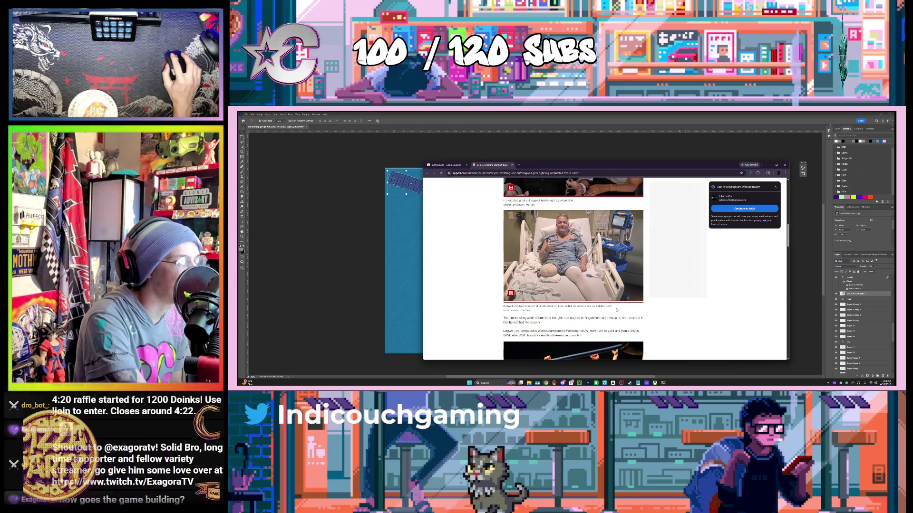
Scroll back up through the New York Post article toward the image results.
{"action": "scroll", "coordinate": [491, 296], "scroll_direction": "up", "scroll_amount": 5}
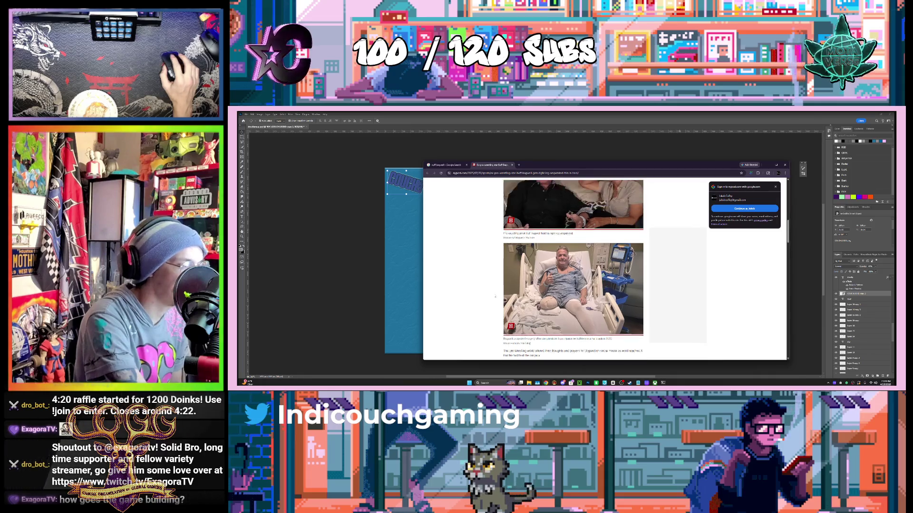
{"action": "scroll", "coordinate": [495, 297], "scroll_direction": "up", "scroll_amount": 3}
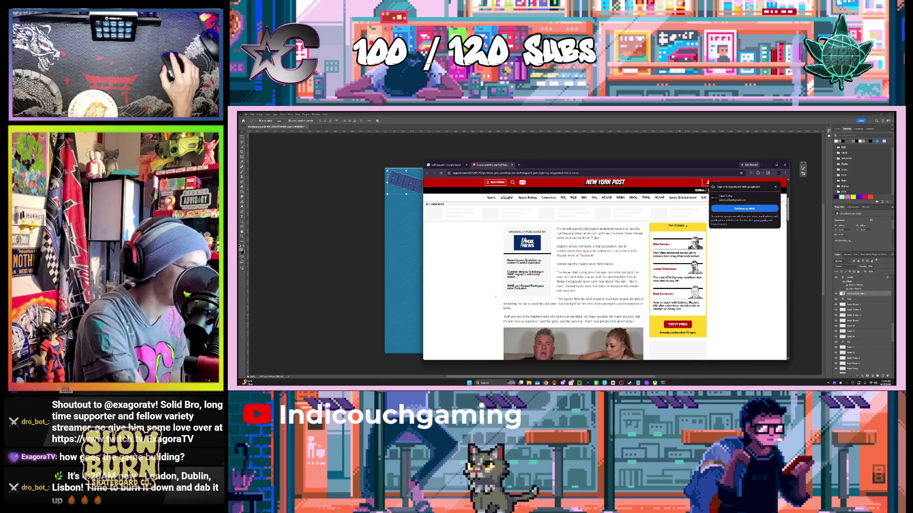
{"action": "scroll", "coordinate": [495, 297], "scroll_direction": "down", "scroll_amount": 10}
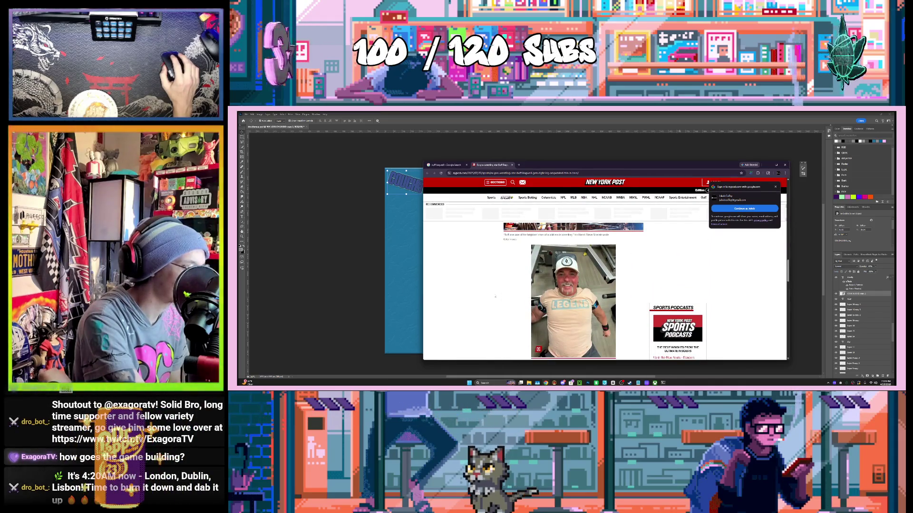
{"action": "scroll", "coordinate": [495, 297], "scroll_direction": "up", "scroll_amount": 5}
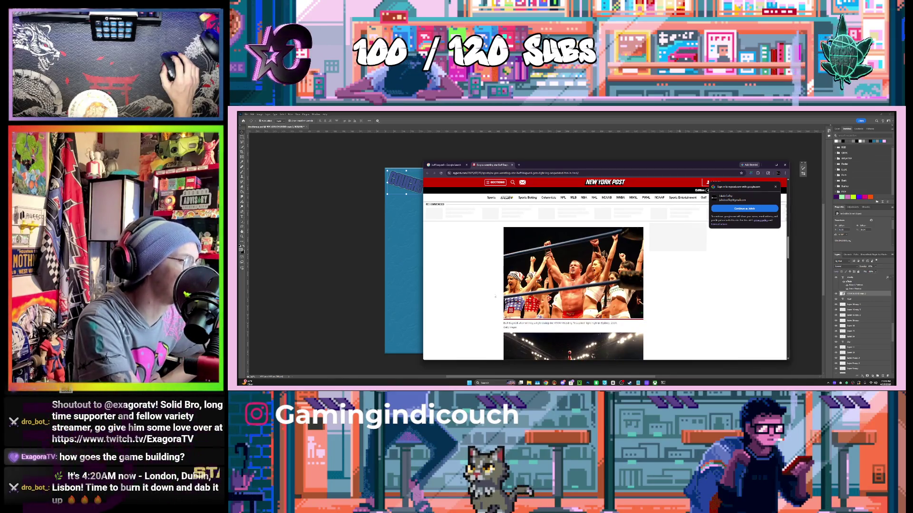
{"action": "scroll", "coordinate": [495, 297], "scroll_direction": "up", "scroll_amount": 3}
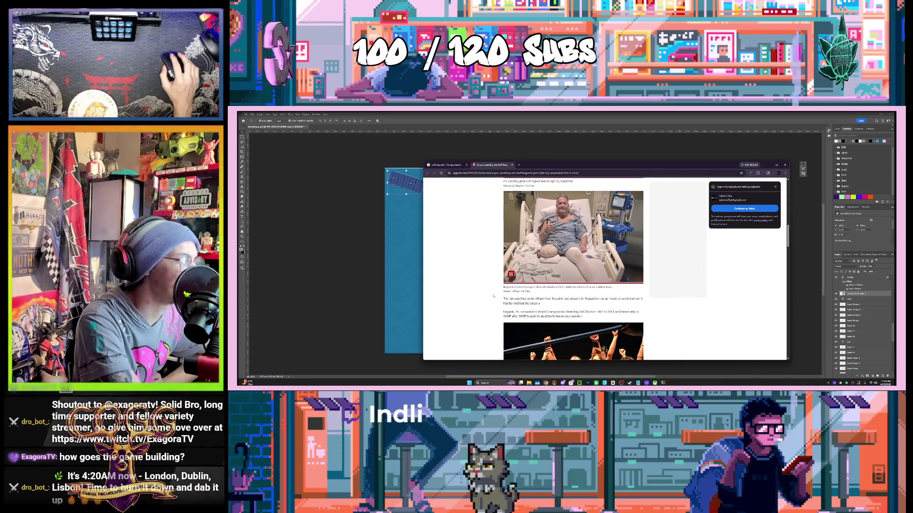
{"action": "scroll", "coordinate": [494, 296], "scroll_direction": "down", "scroll_amount": 5}
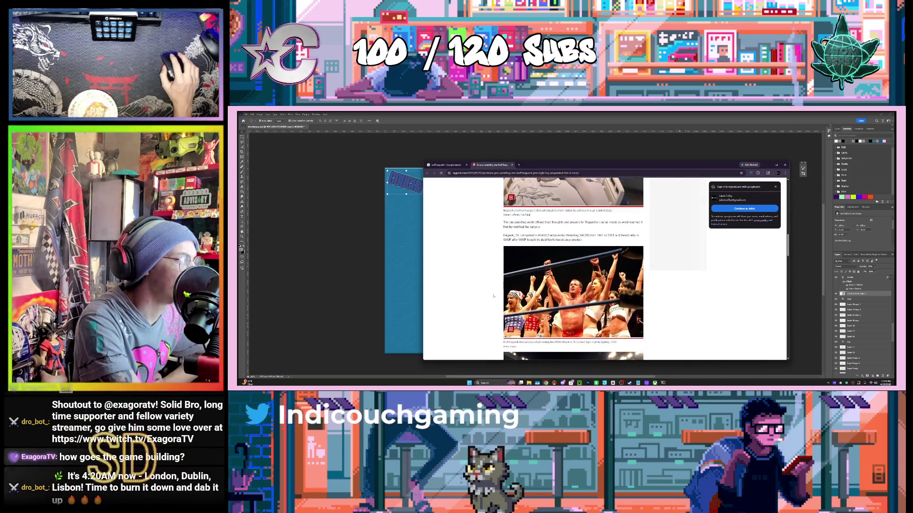
{"action": "scroll", "coordinate": [494, 296], "scroll_direction": "up", "scroll_amount": 5}
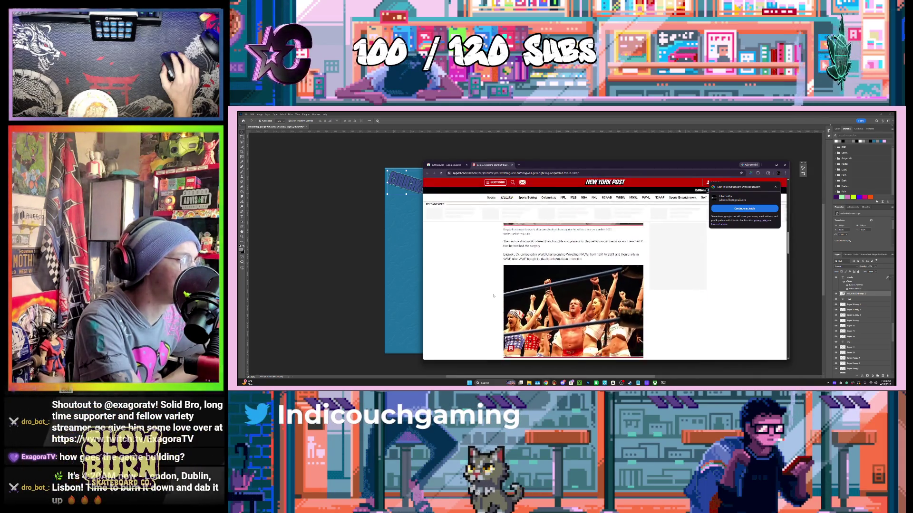
{"action": "scroll", "coordinate": [493, 296], "scroll_direction": "up", "scroll_amount": 5}
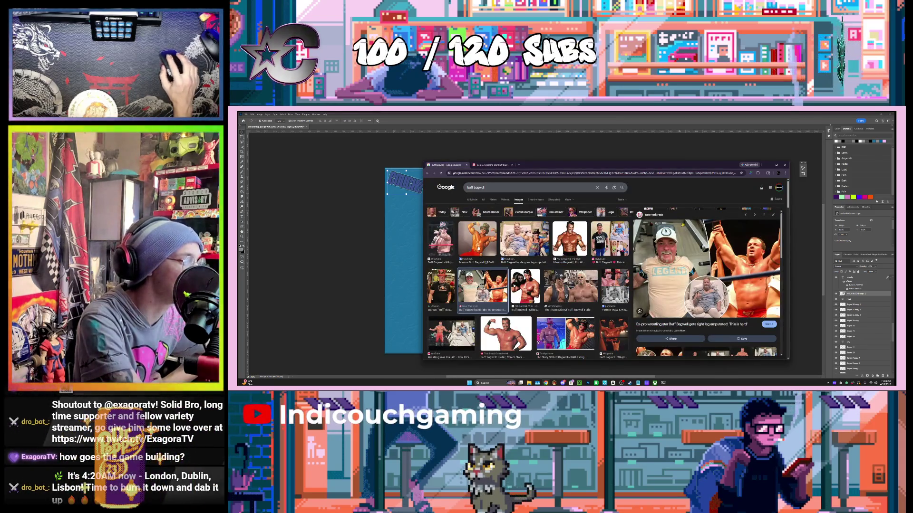
Preview the Facebook image result, then bring the DROCITY map back to the front.
{"action": "left_click", "coordinate": [477, 240]}
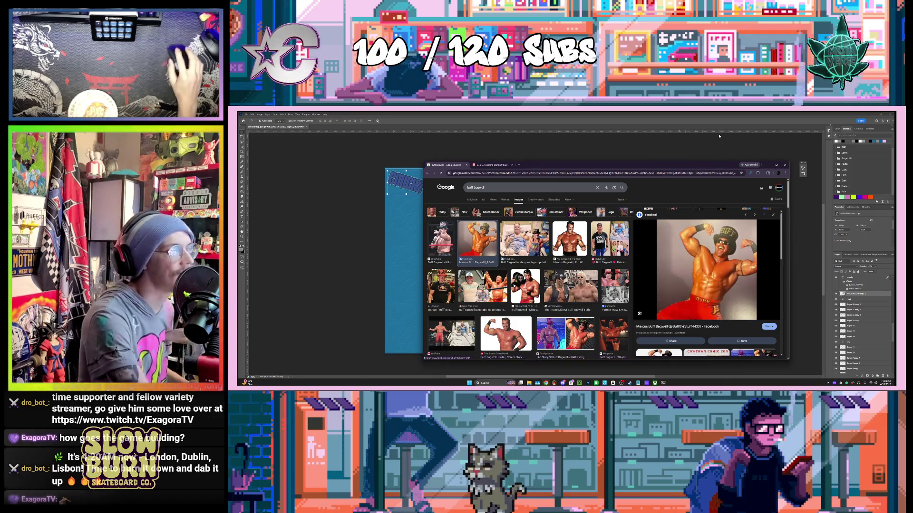
{"action": "left_click", "coordinate": [541, 119]}
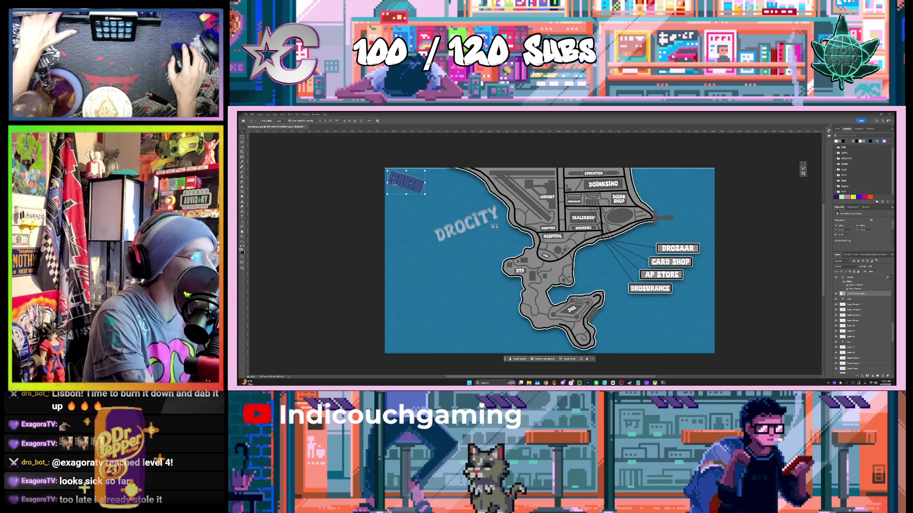
Alt-drag two copies of the COUCH label down the top-left ocean beside the DROCITY title.
{"action": "left_click_drag", "start_coordinate": [415, 187], "coordinate": [427, 231]}
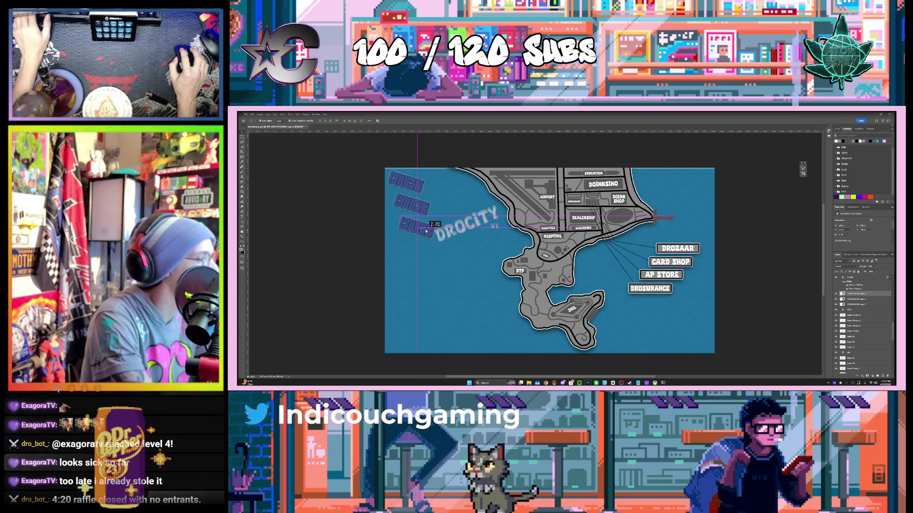
{"action": "left_click_drag", "start_coordinate": [426, 231], "coordinate": [427, 231]}
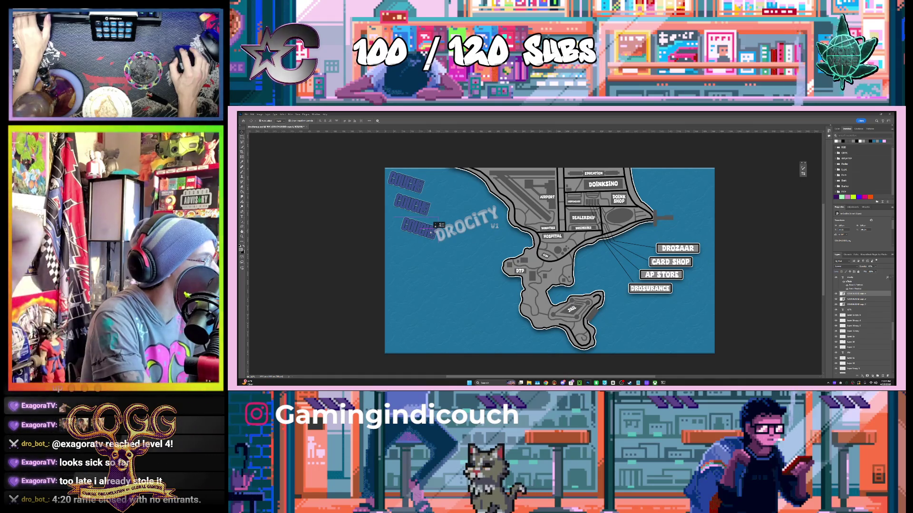
{"action": "left_click_drag", "start_coordinate": [427, 231], "coordinate": [426, 231]}
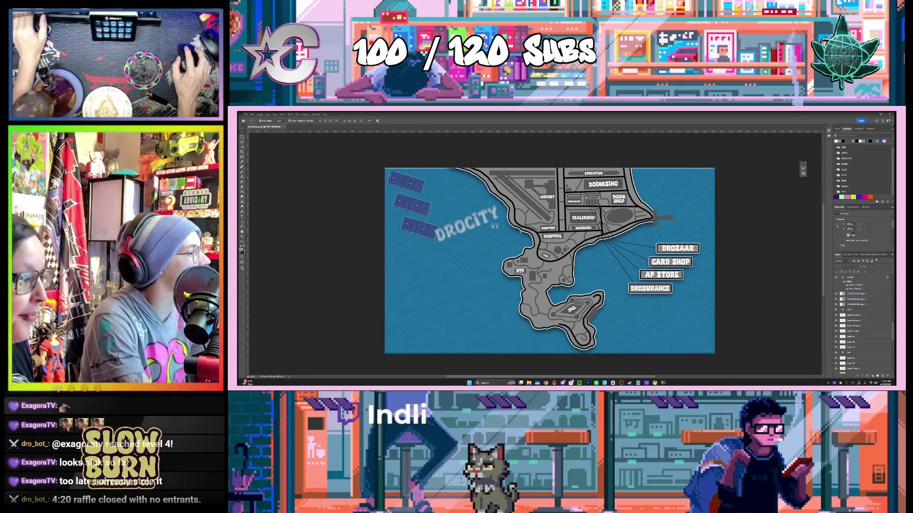
{"action": "scroll", "coordinate": [860, 324], "scroll_direction": "up", "scroll_amount": 3}
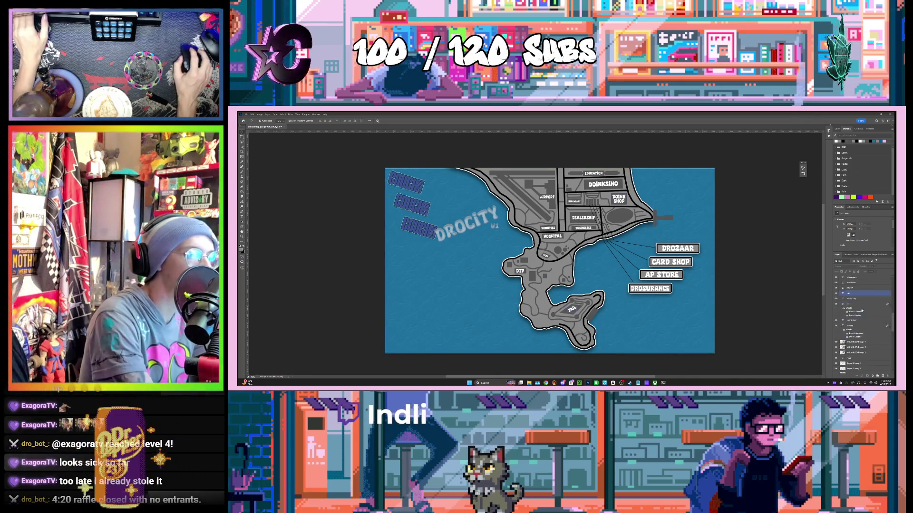
Select the next COUCH copy layer in the Layers panel.
{"action": "left_click", "coordinate": [861, 342]}
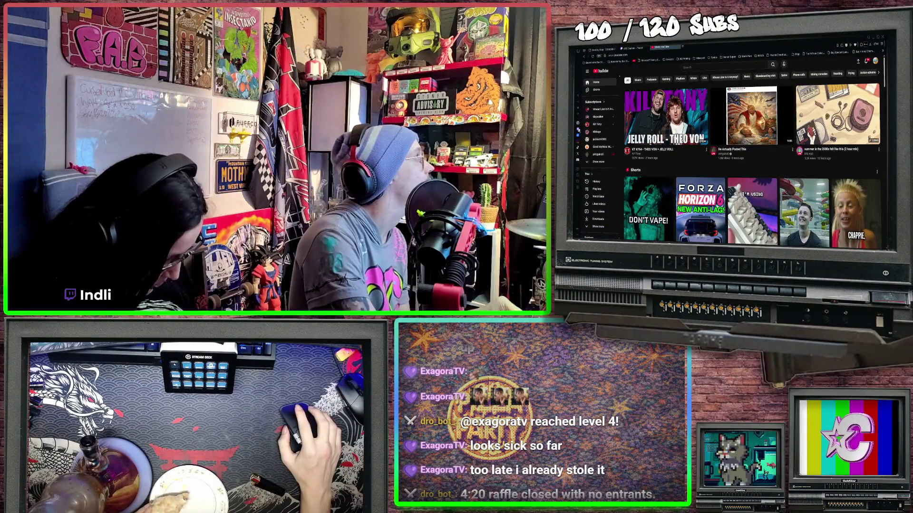
Open the KT #764 Kill Tony episode, make it fullscreen and pause it.
{"action": "left_click", "coordinate": [643, 125]}
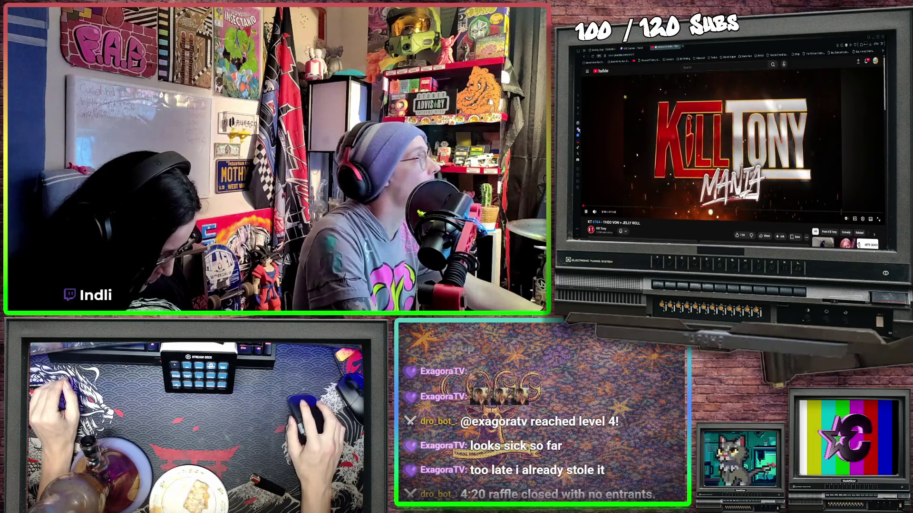
{"action": "left_click", "coordinate": [878, 219]}
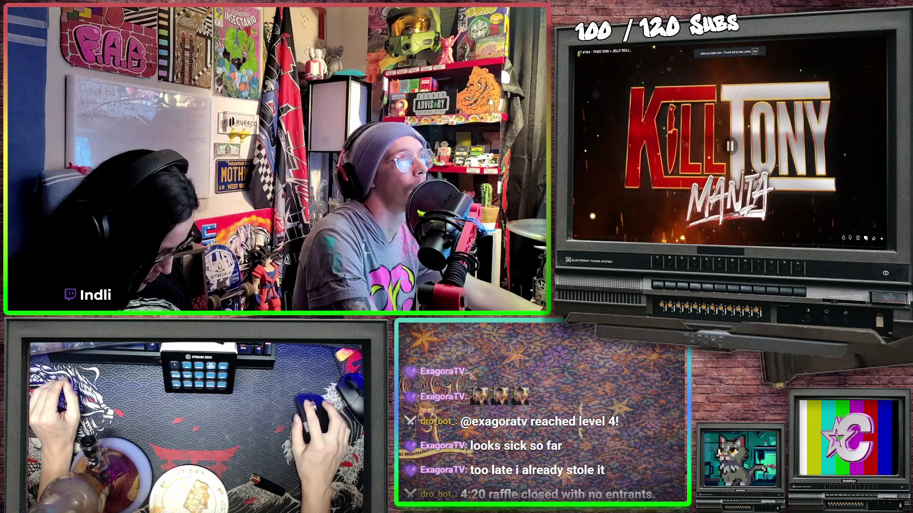
{"action": "left_click", "coordinate": [727, 164]}
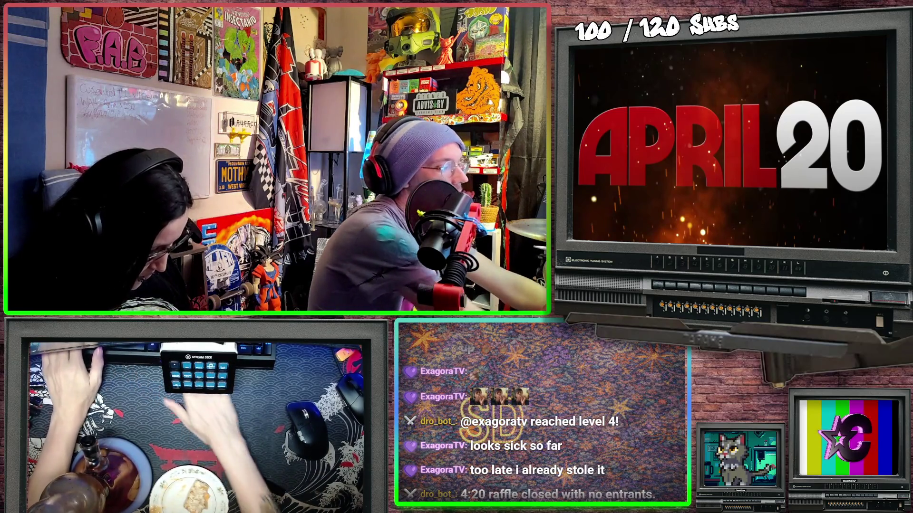
Toggle fullscreen and playback, then skip ahead three times past the storytelling title card.
{"action": "key", "text": "f"}
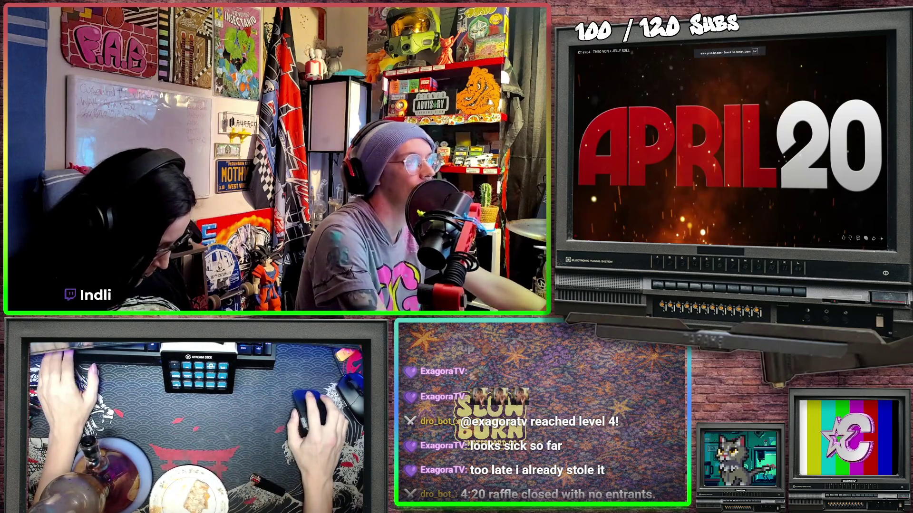
{"action": "key", "text": "k"}
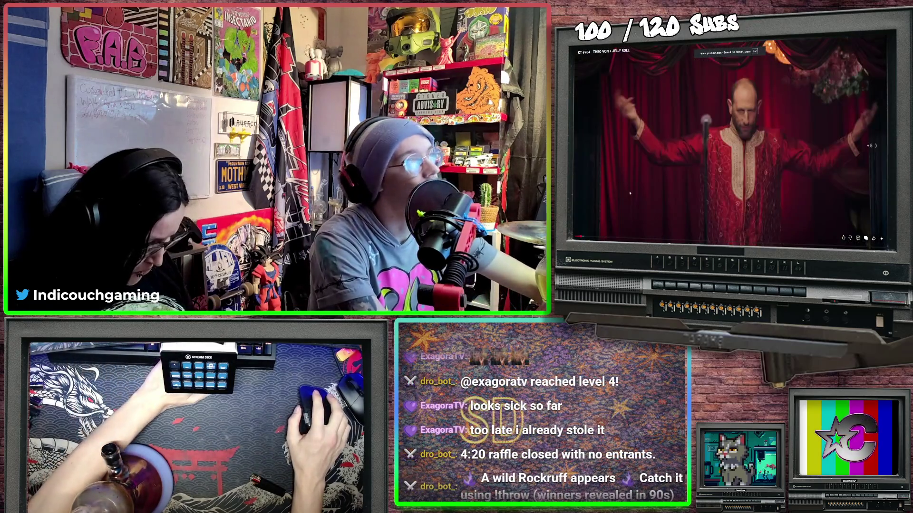
{"action": "key", "text": "Right"}
{"action": "key", "text": "Right"}
{"action": "key", "text": "Right"}
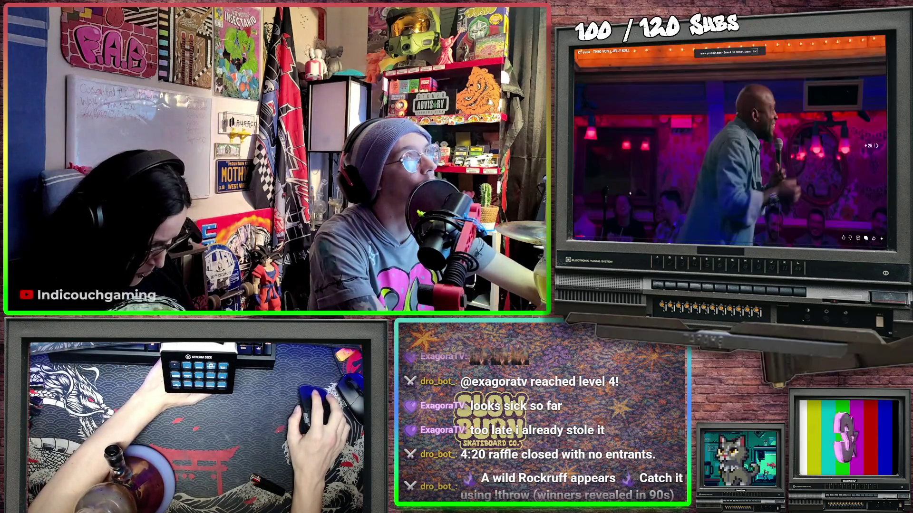
{"action": "key", "text": "Right"}
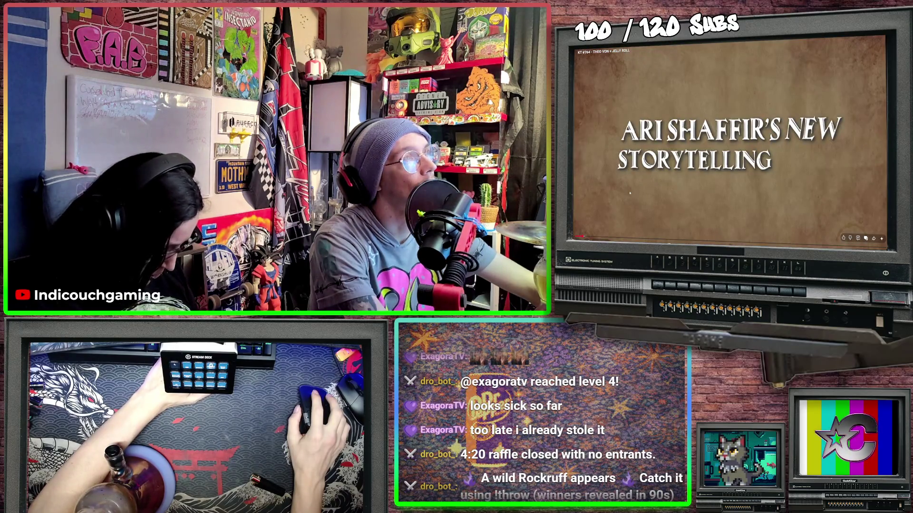
{"action": "key", "text": "Right"}
{"action": "key", "text": "Right"}
{"action": "key", "text": "Right"}
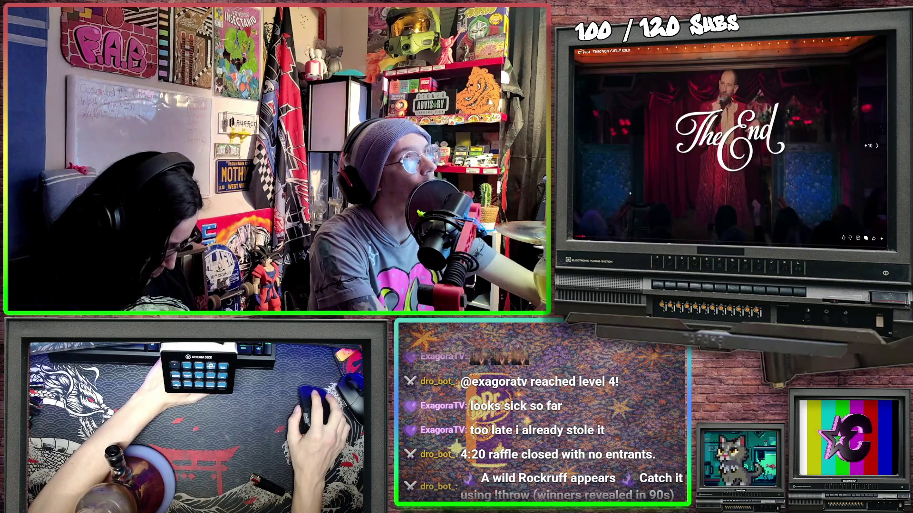